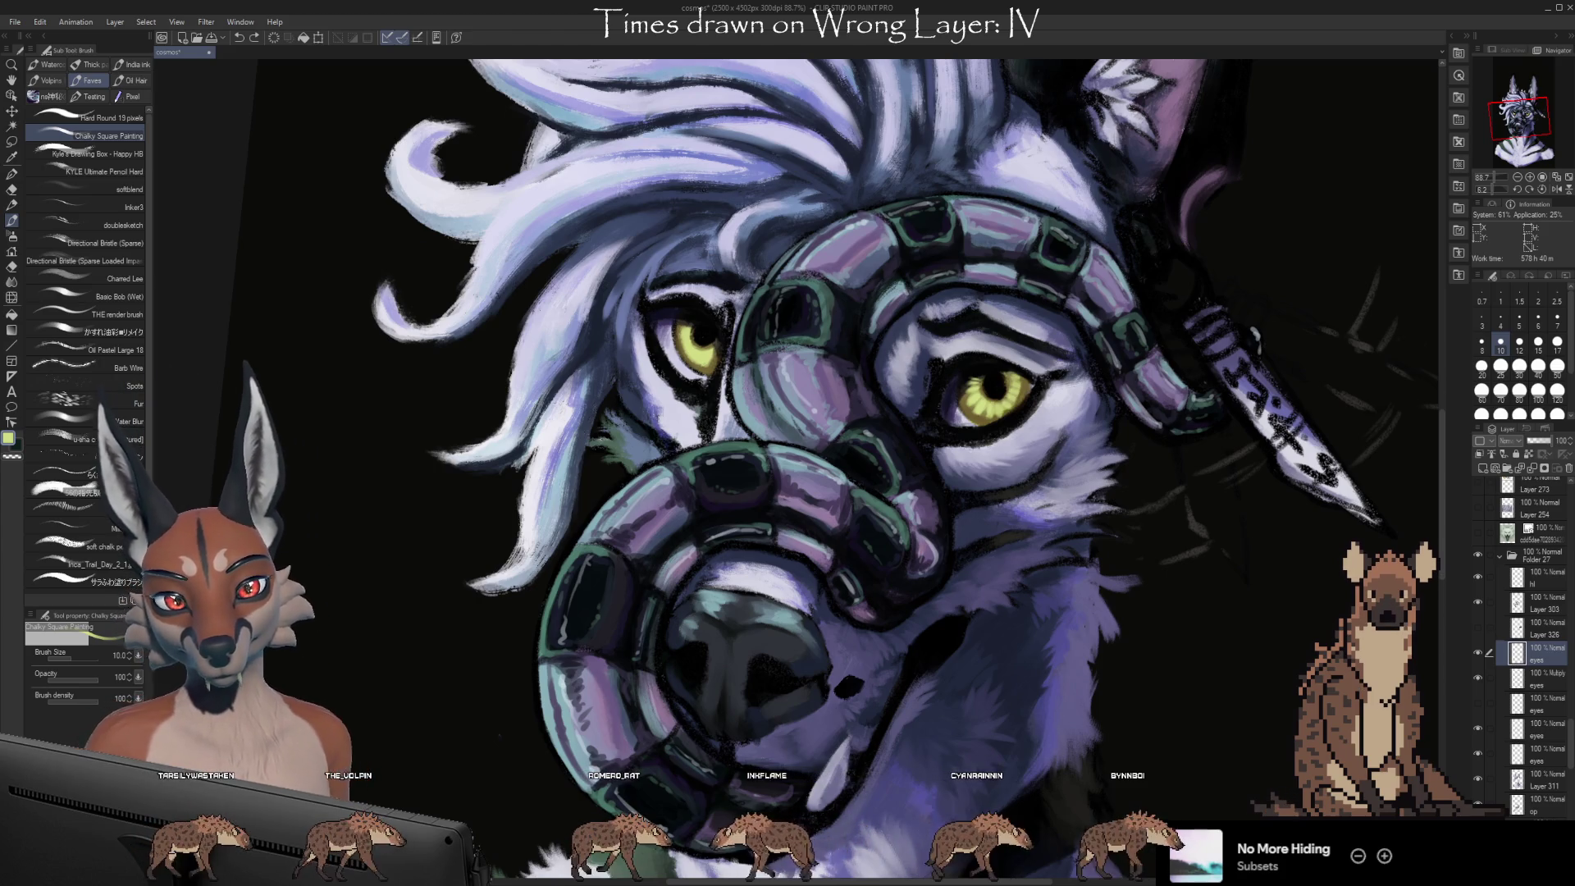
Sample the olive from the eye and a dark tone from beside it for painting
key(i)
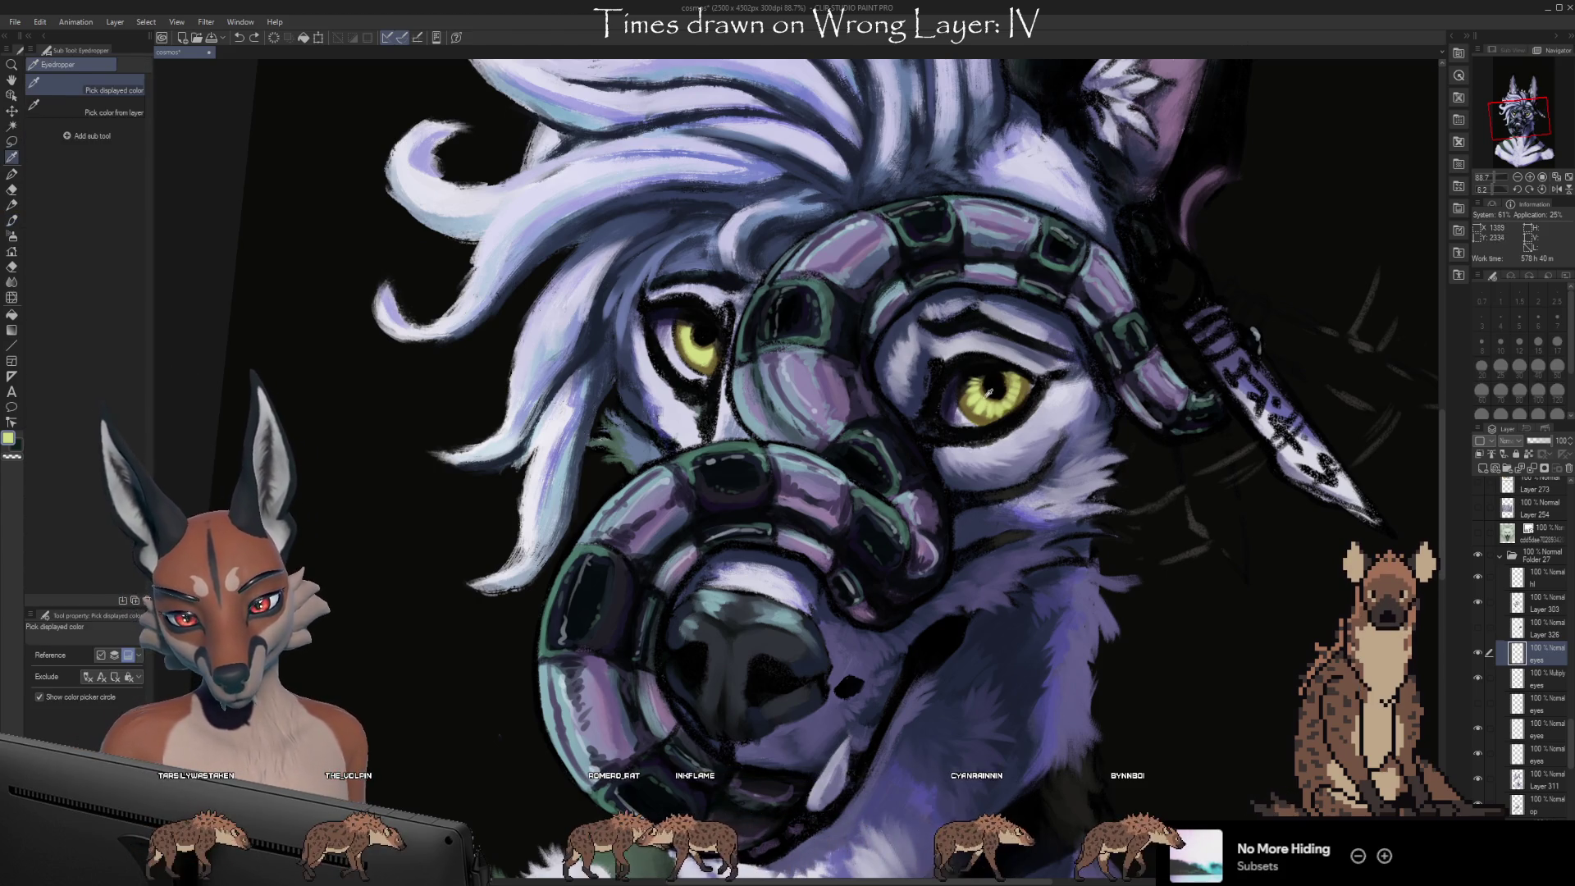
click(989, 392)
key(b)
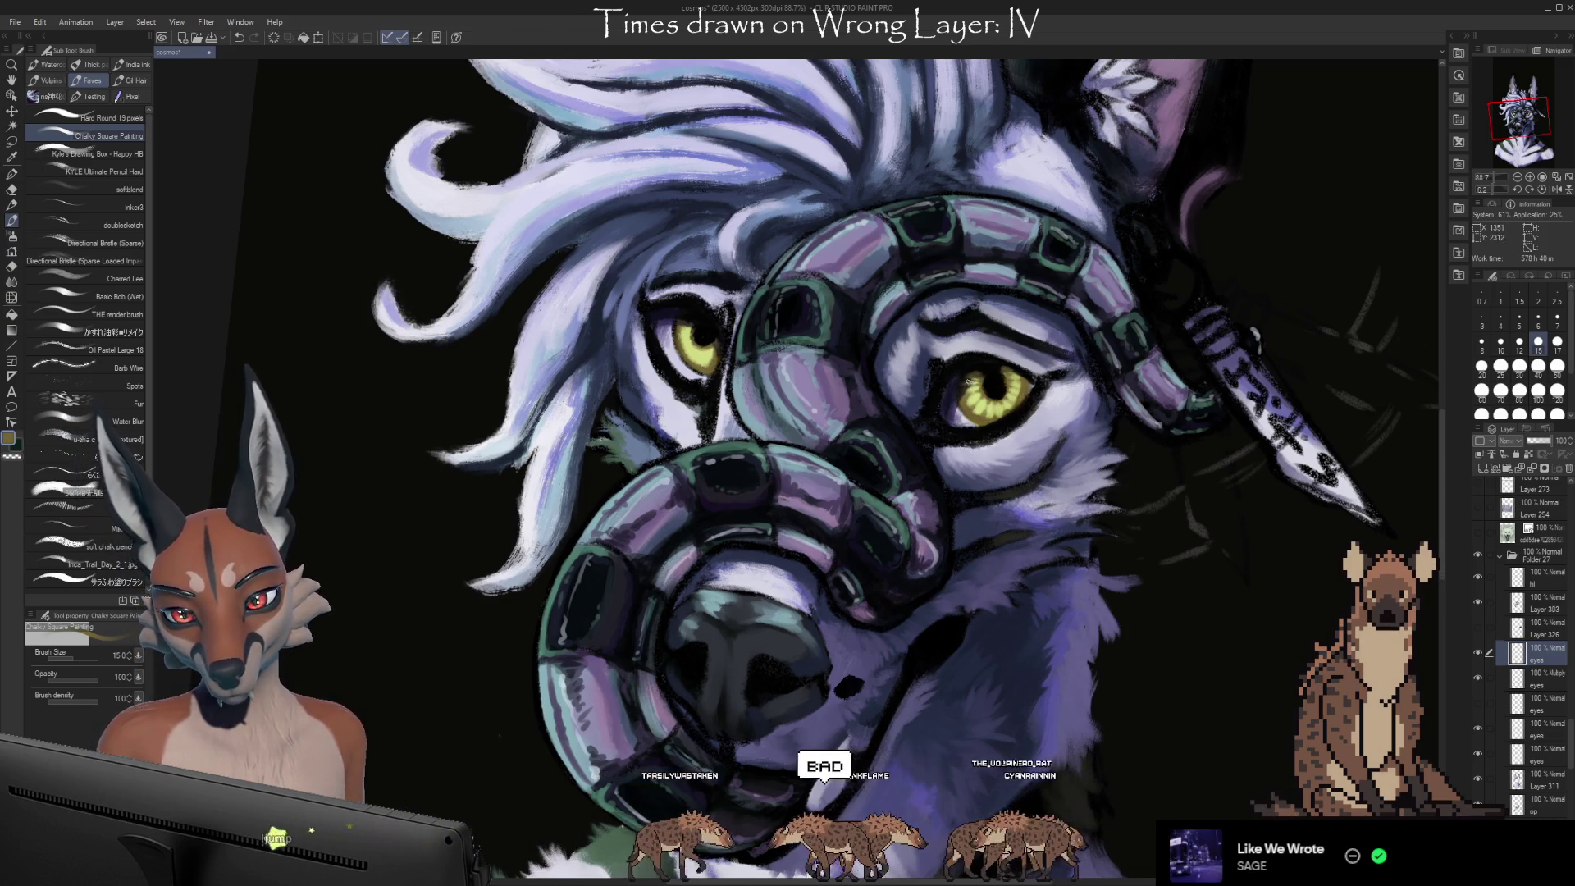
key(i)
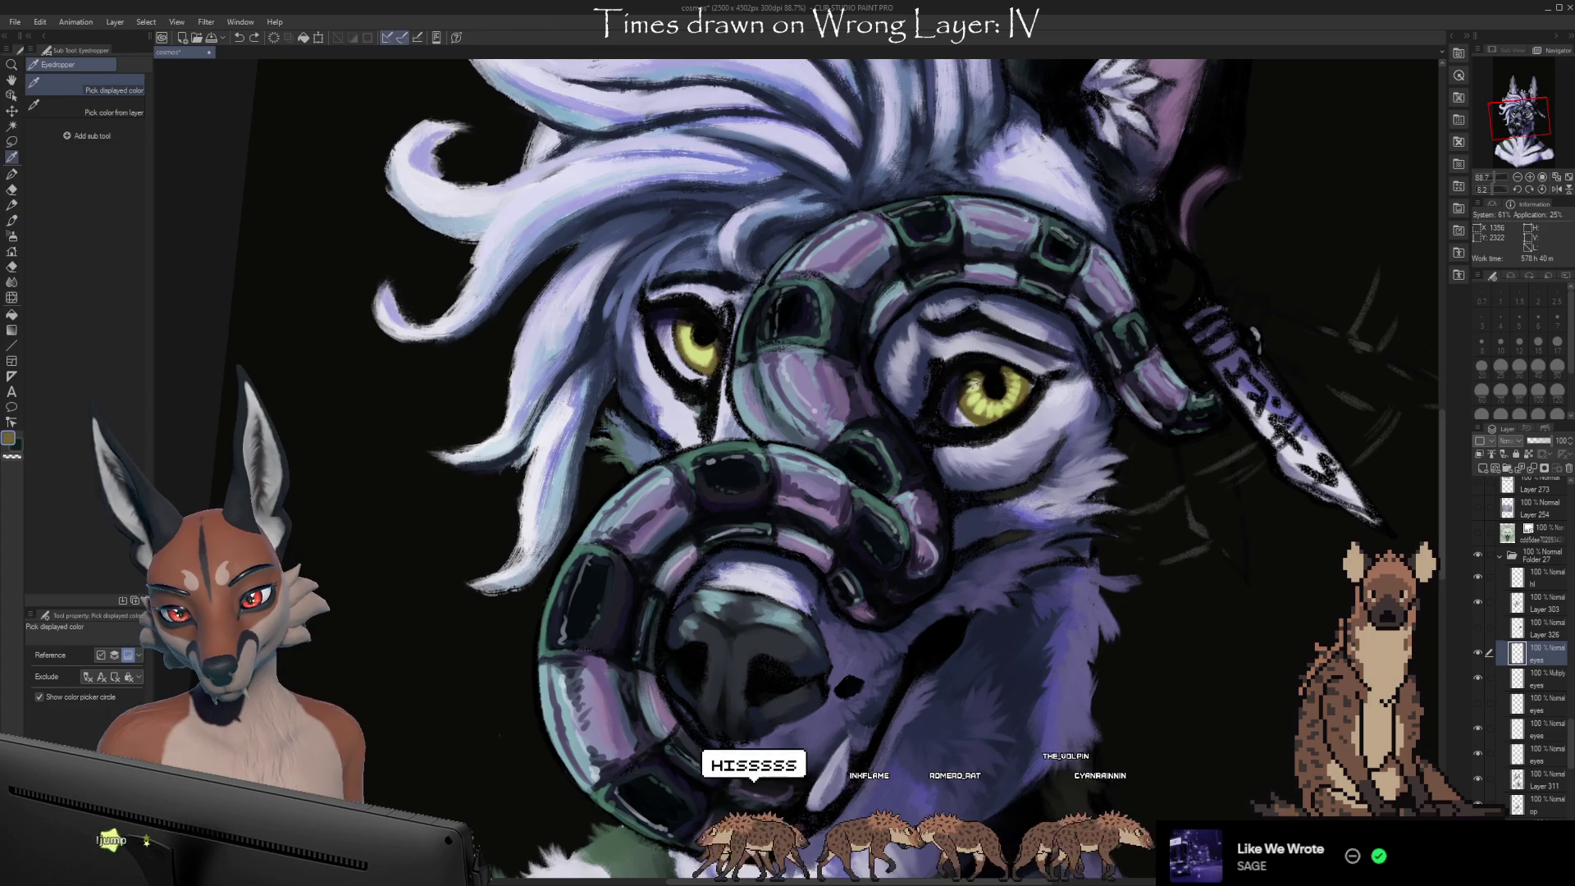
click(961, 384)
key(b)
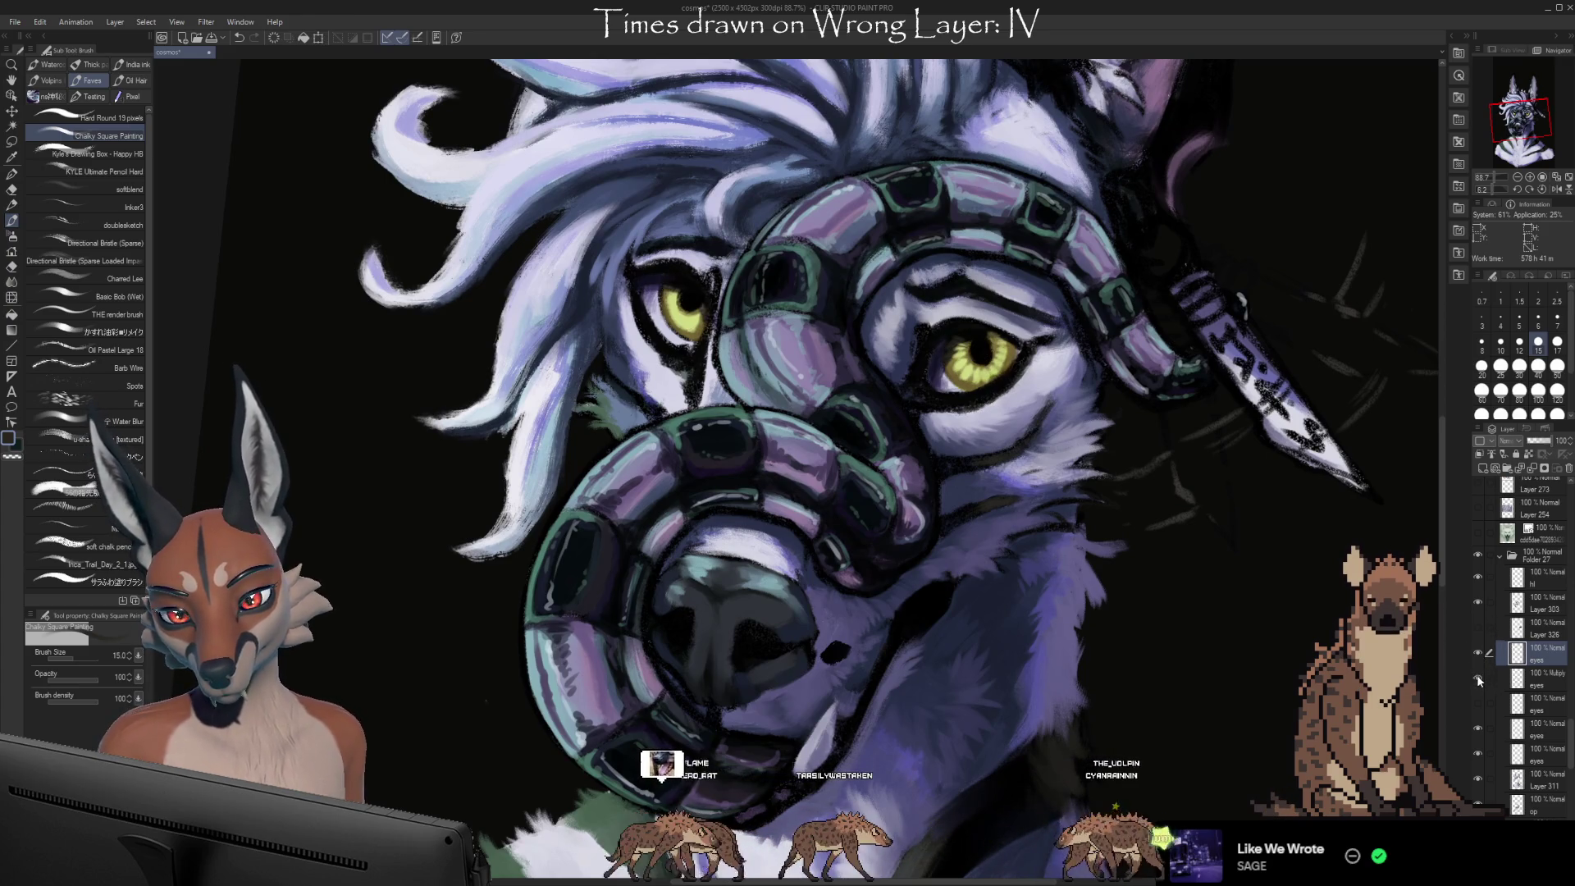
Show the 'eyes' layer again and select the lower 'eyes' layer for editing
click(1477, 704)
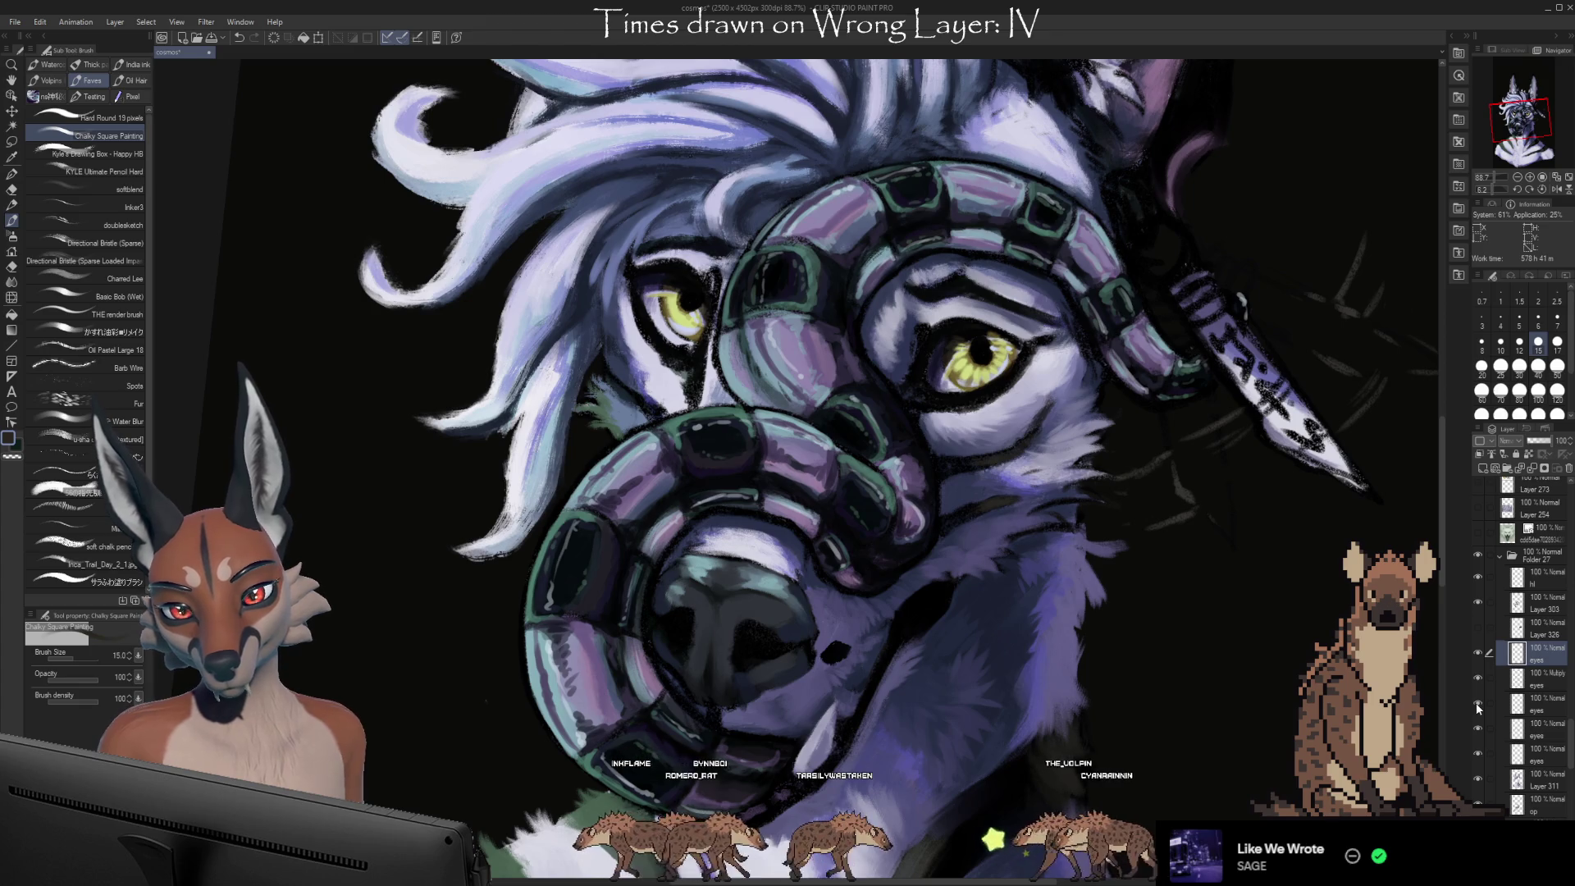
click(1526, 711)
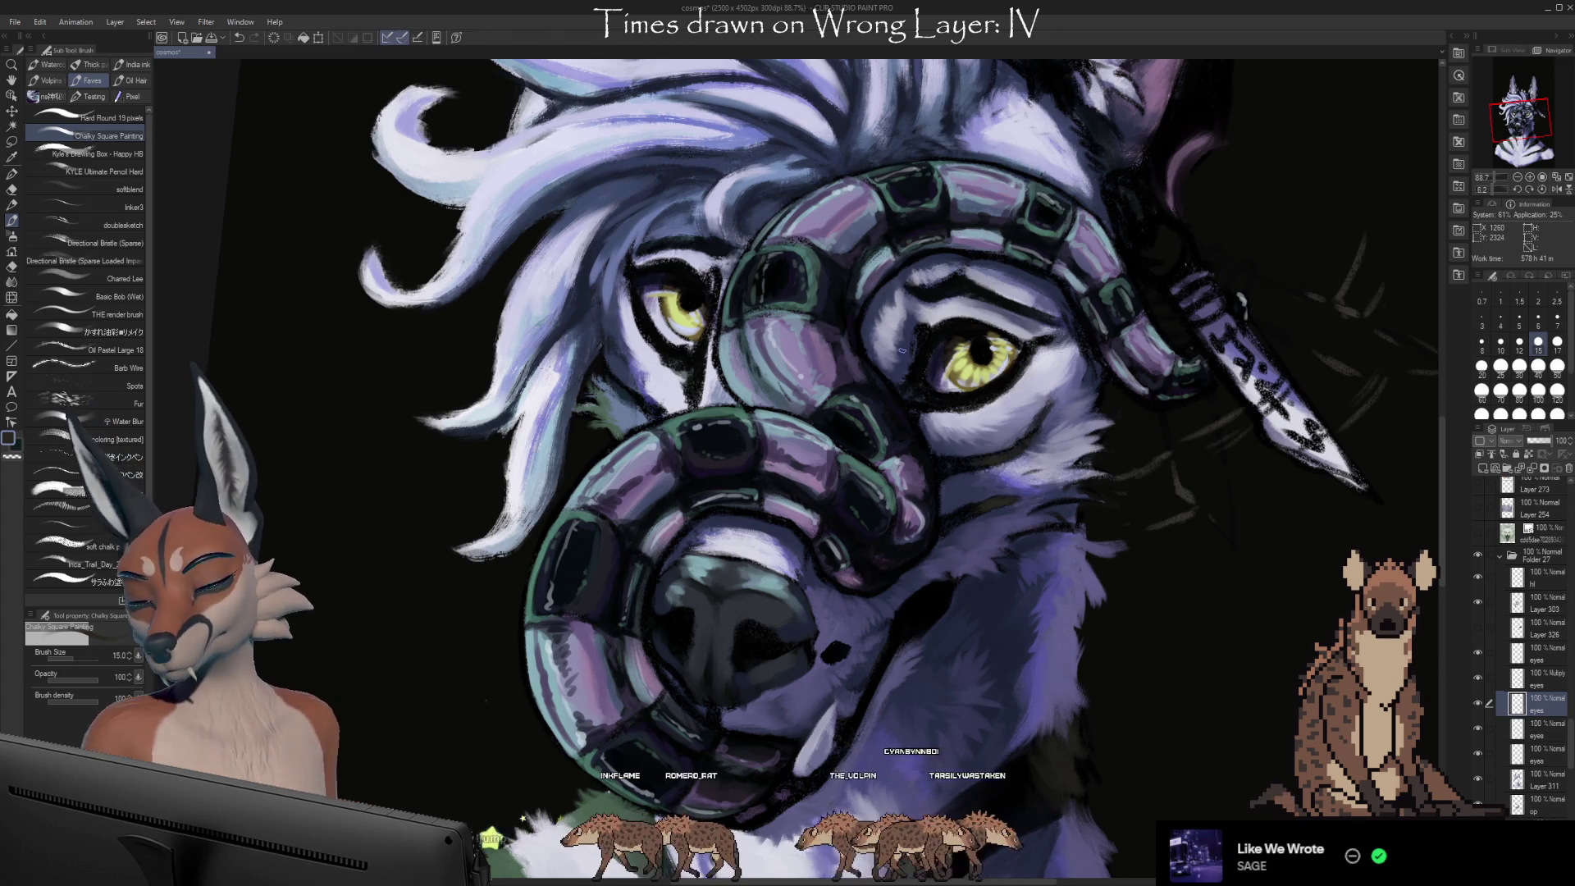
click(11, 141)
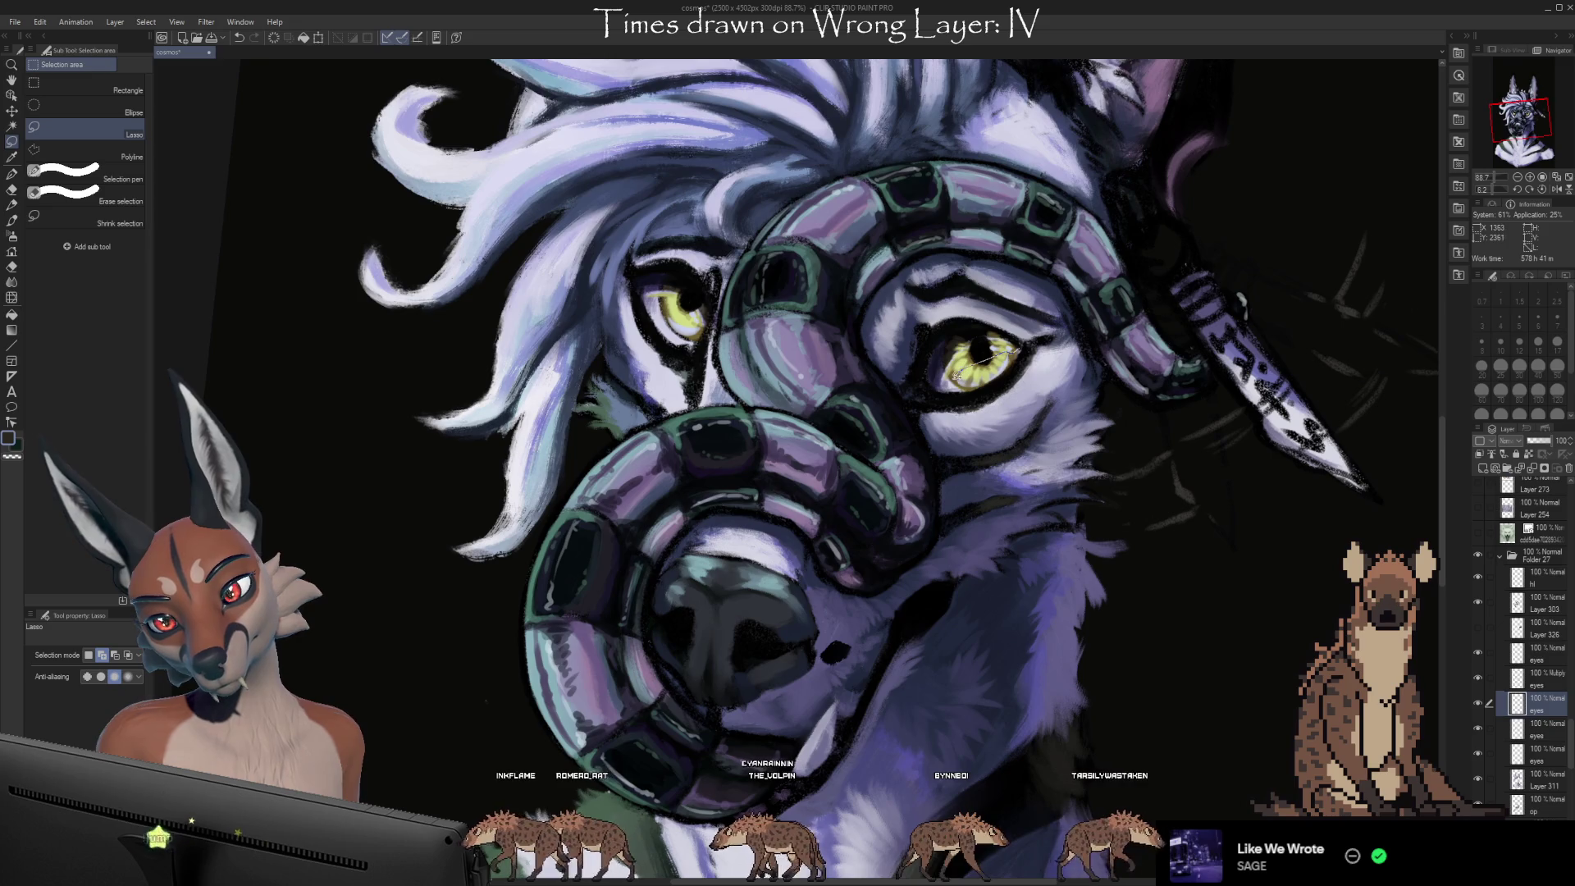
Lasso the right eye, transform it a few pixels upward, confirm, and deselect
mouse_move(1026, 340)
mouse_down()
mouse_move(936, 379)
mouse_move(1026, 346)
mouse_up()
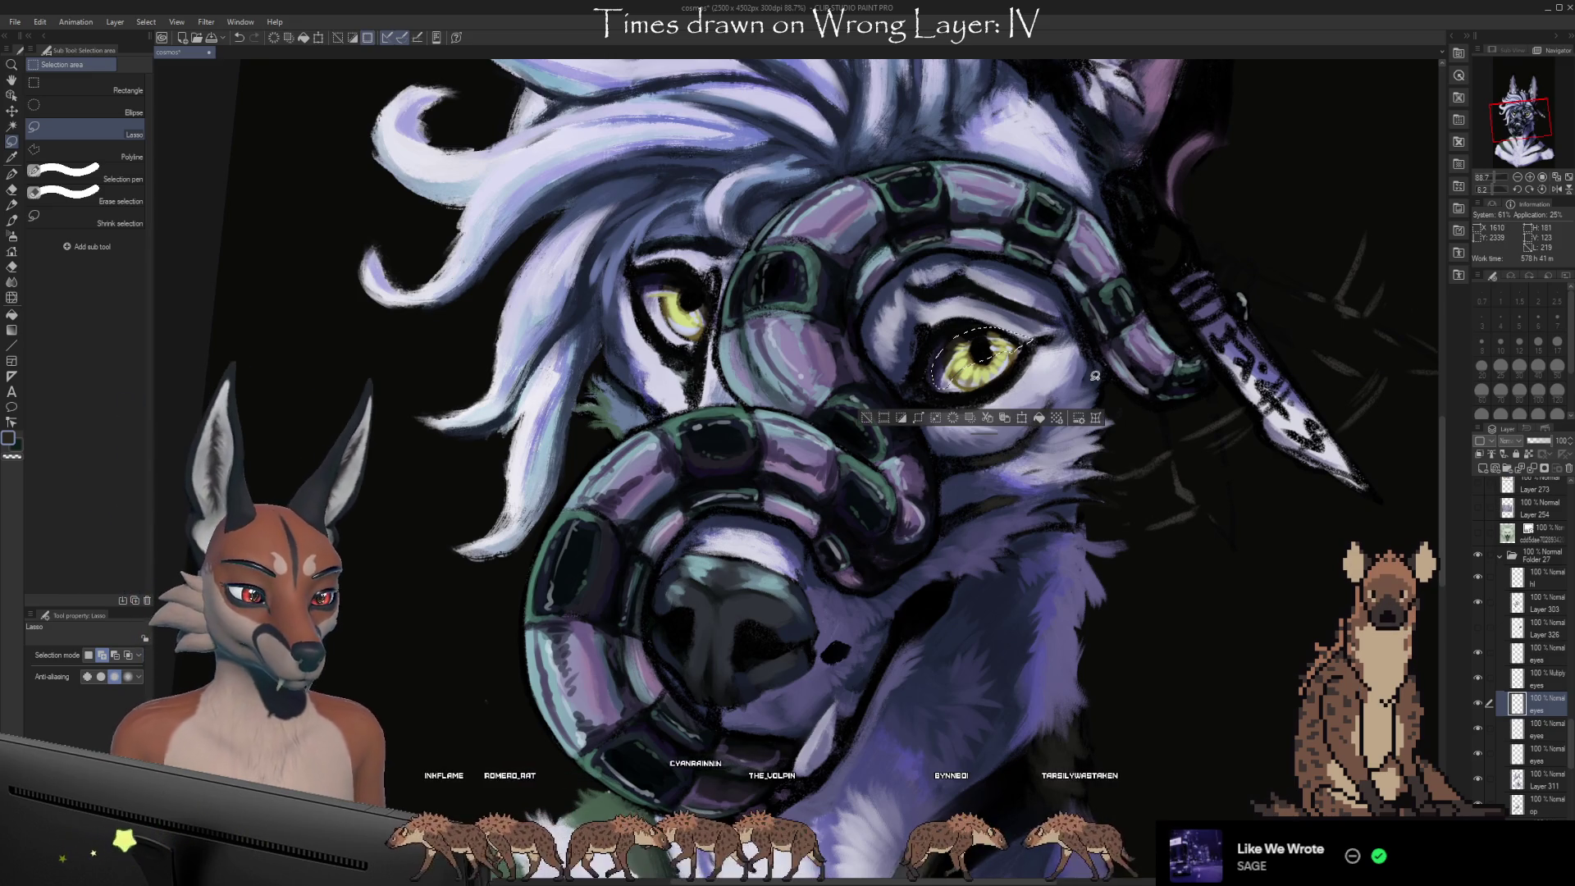
key(ctrl+t)
drag(998, 382, 999, 377)
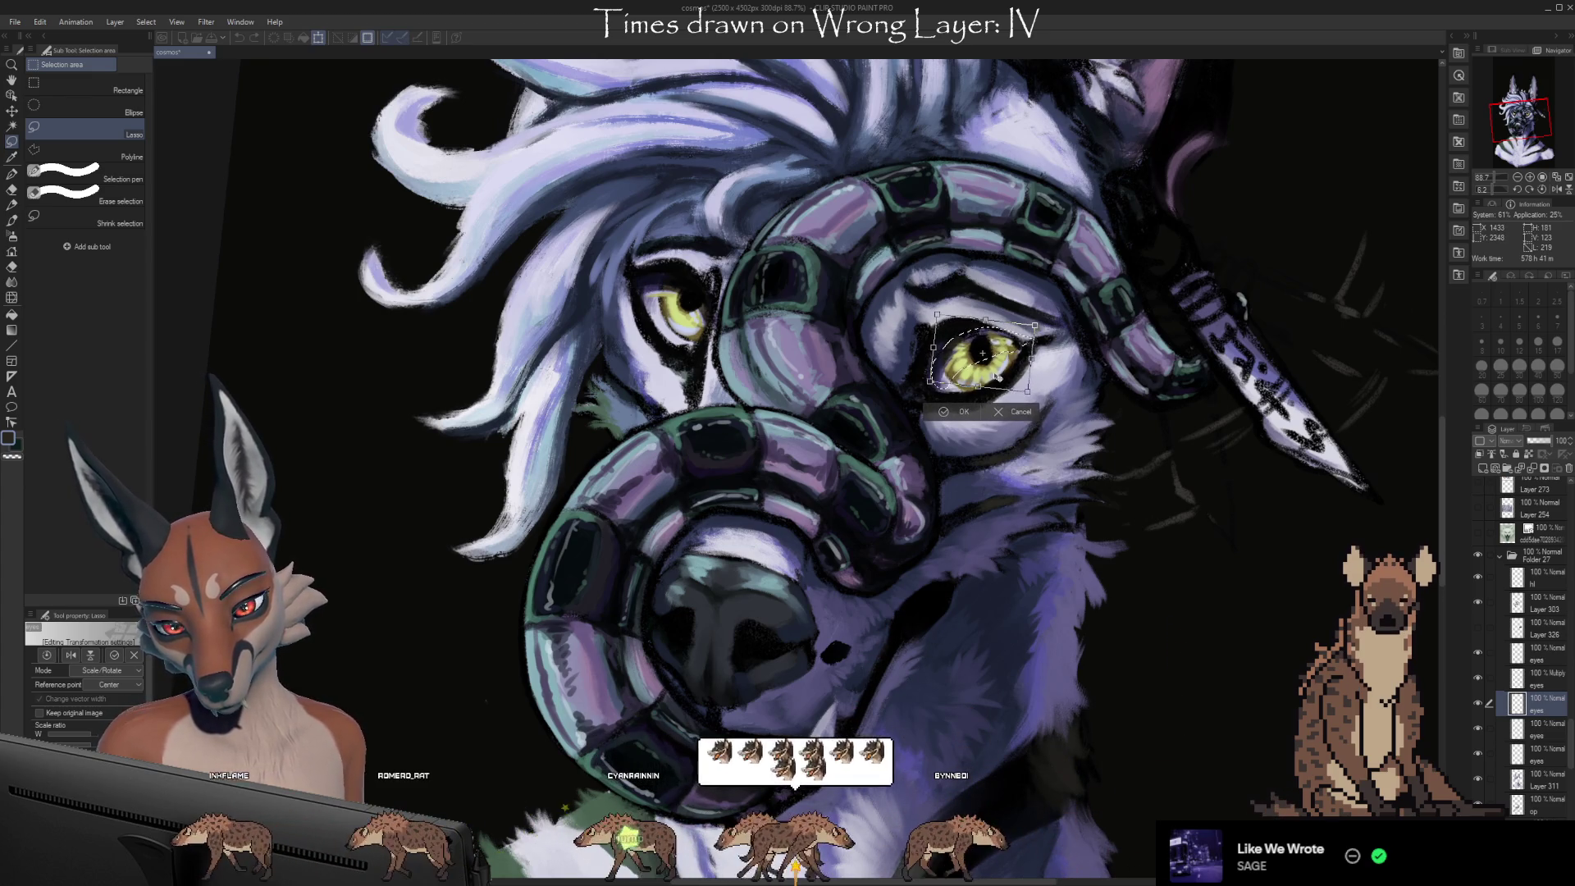
drag(997, 377, 999, 379)
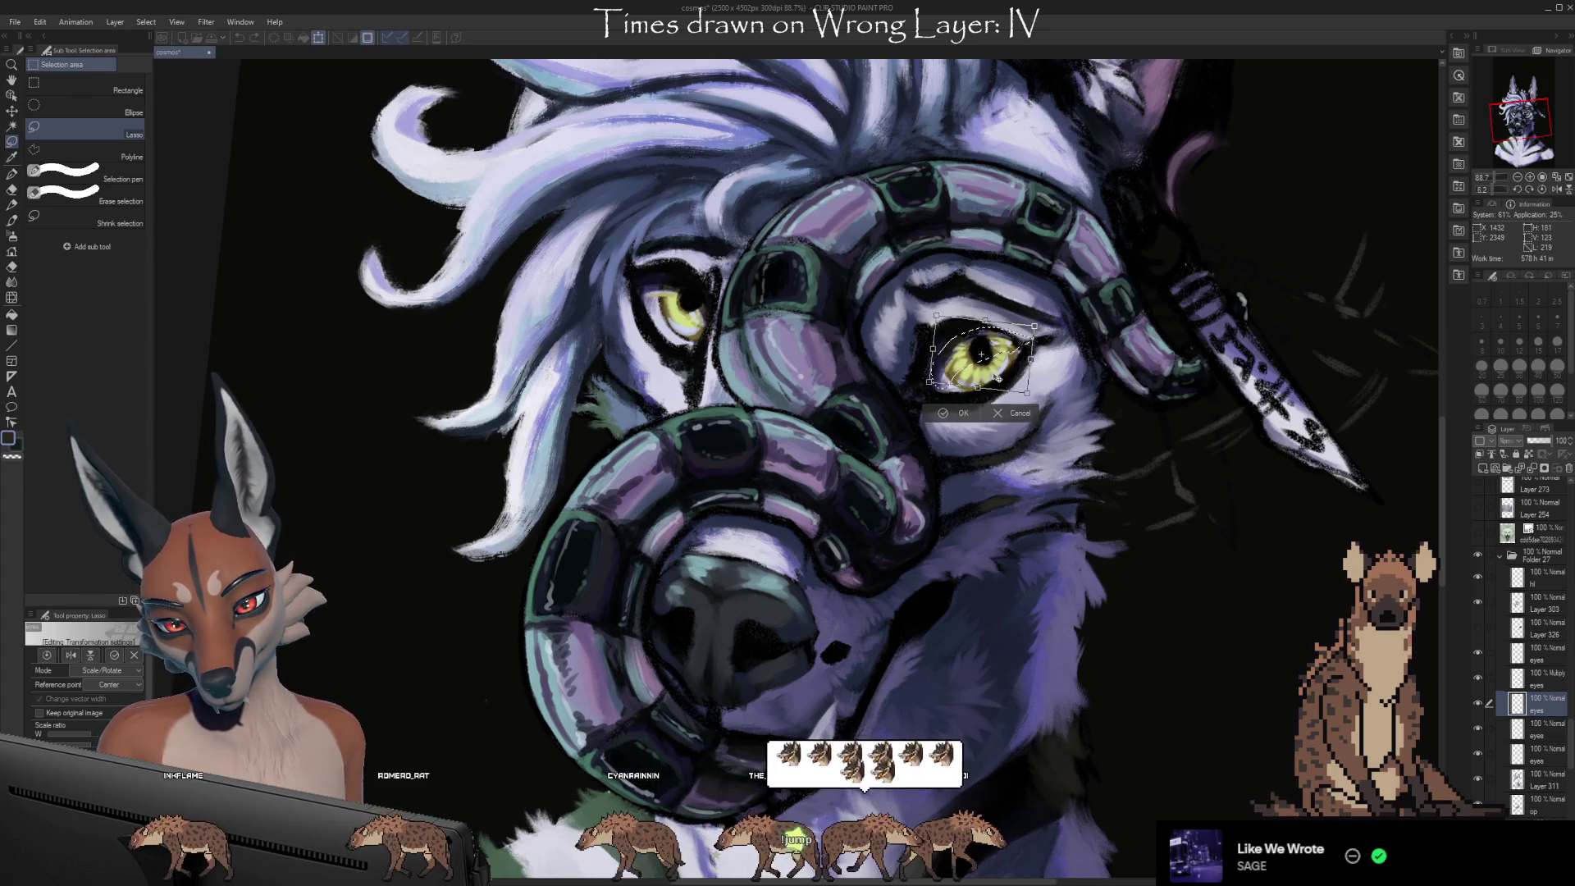
click(950, 417)
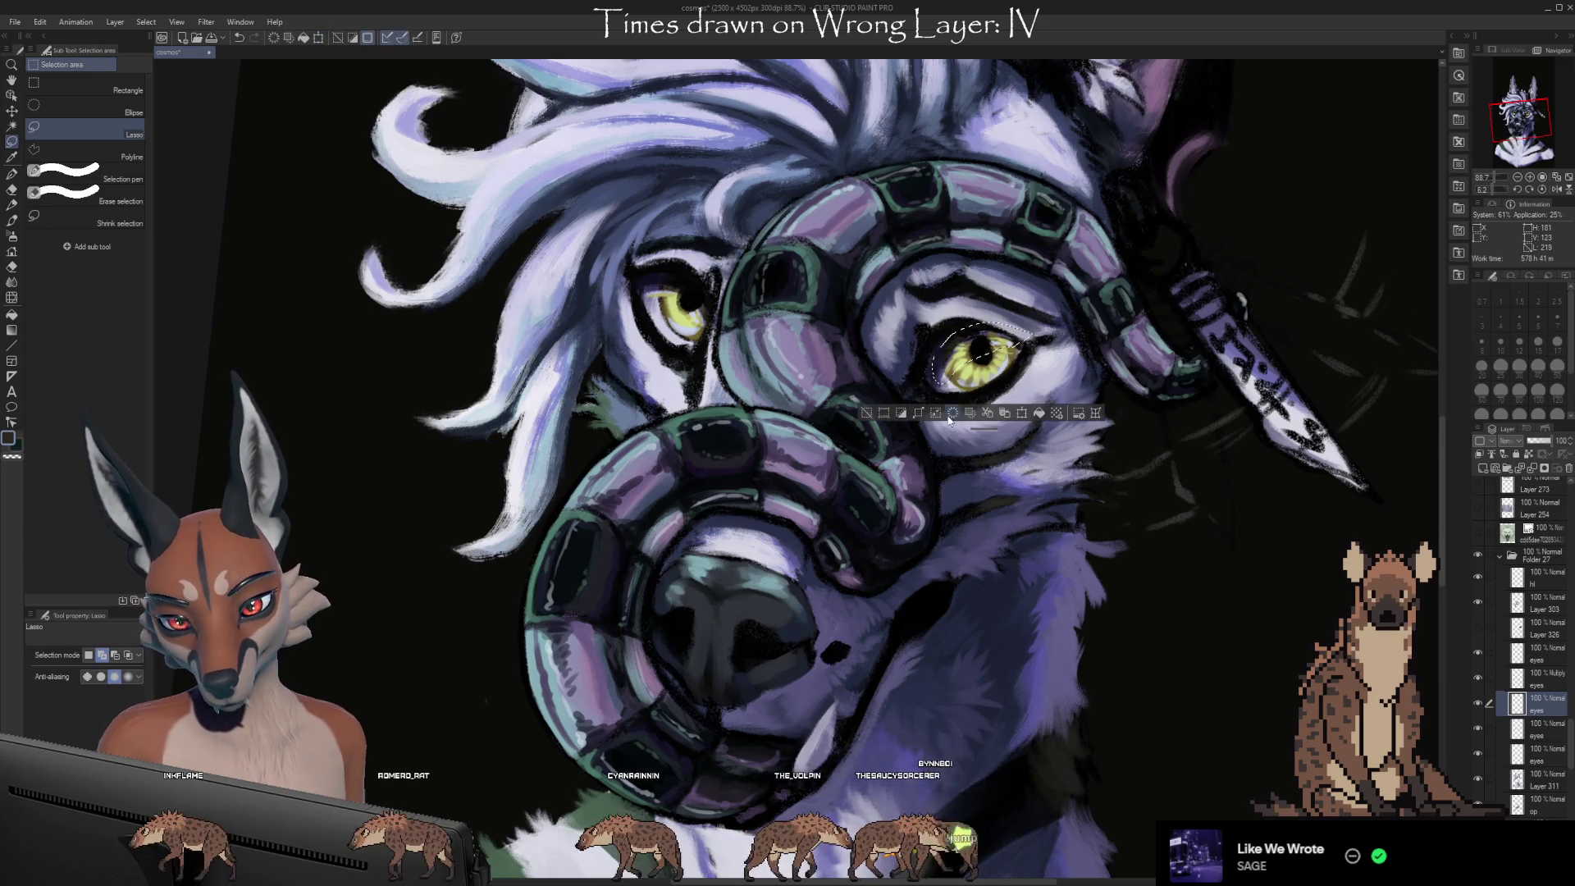
key(ctrl+d)
key(e)
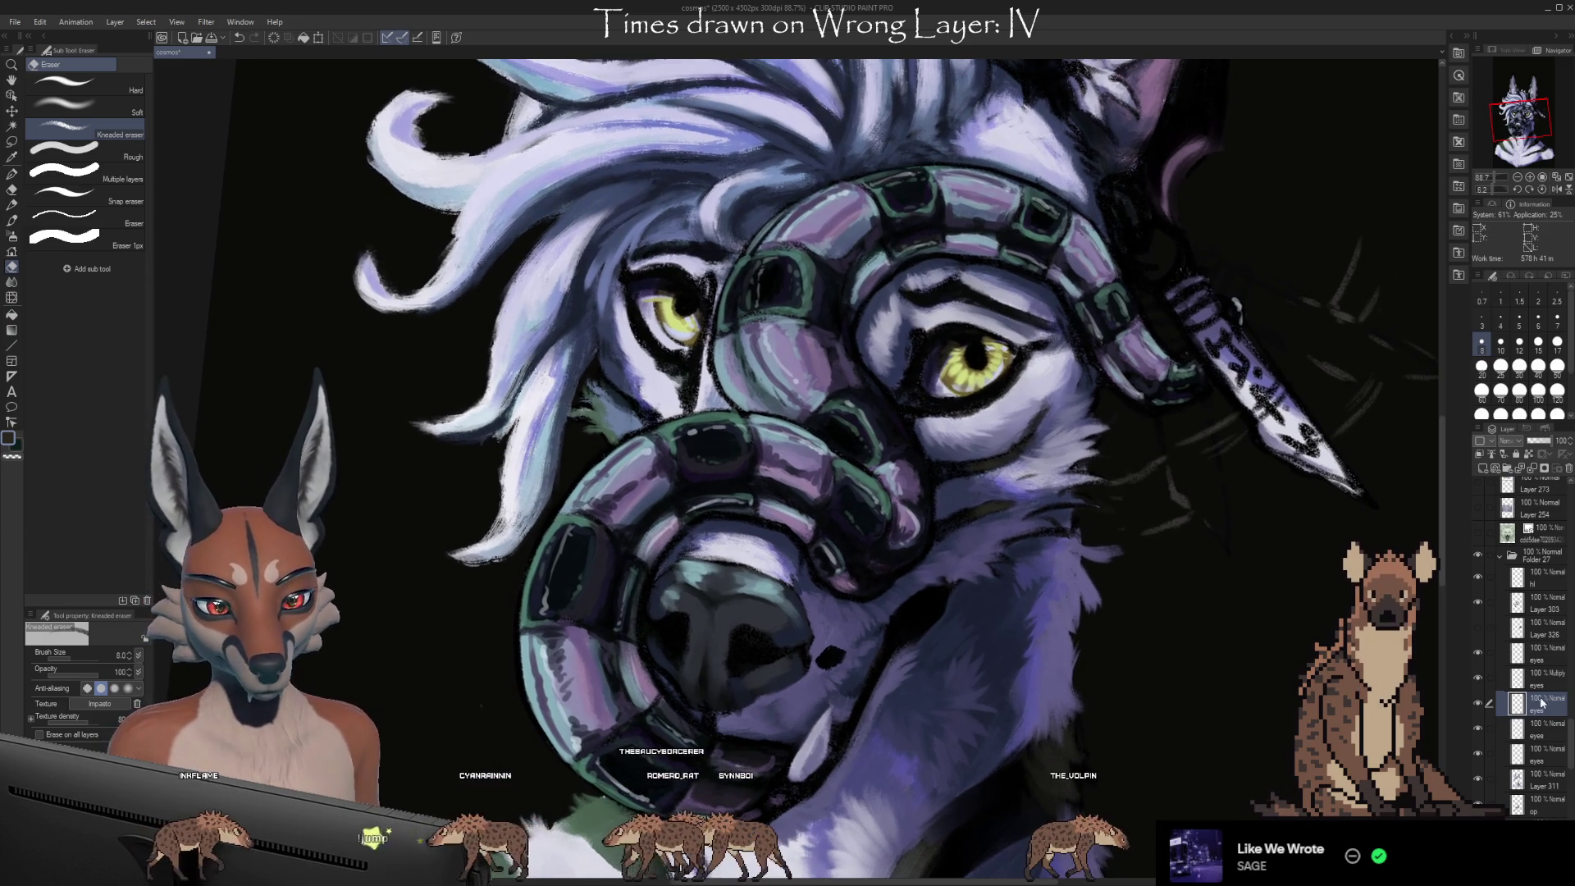
click(1547, 654)
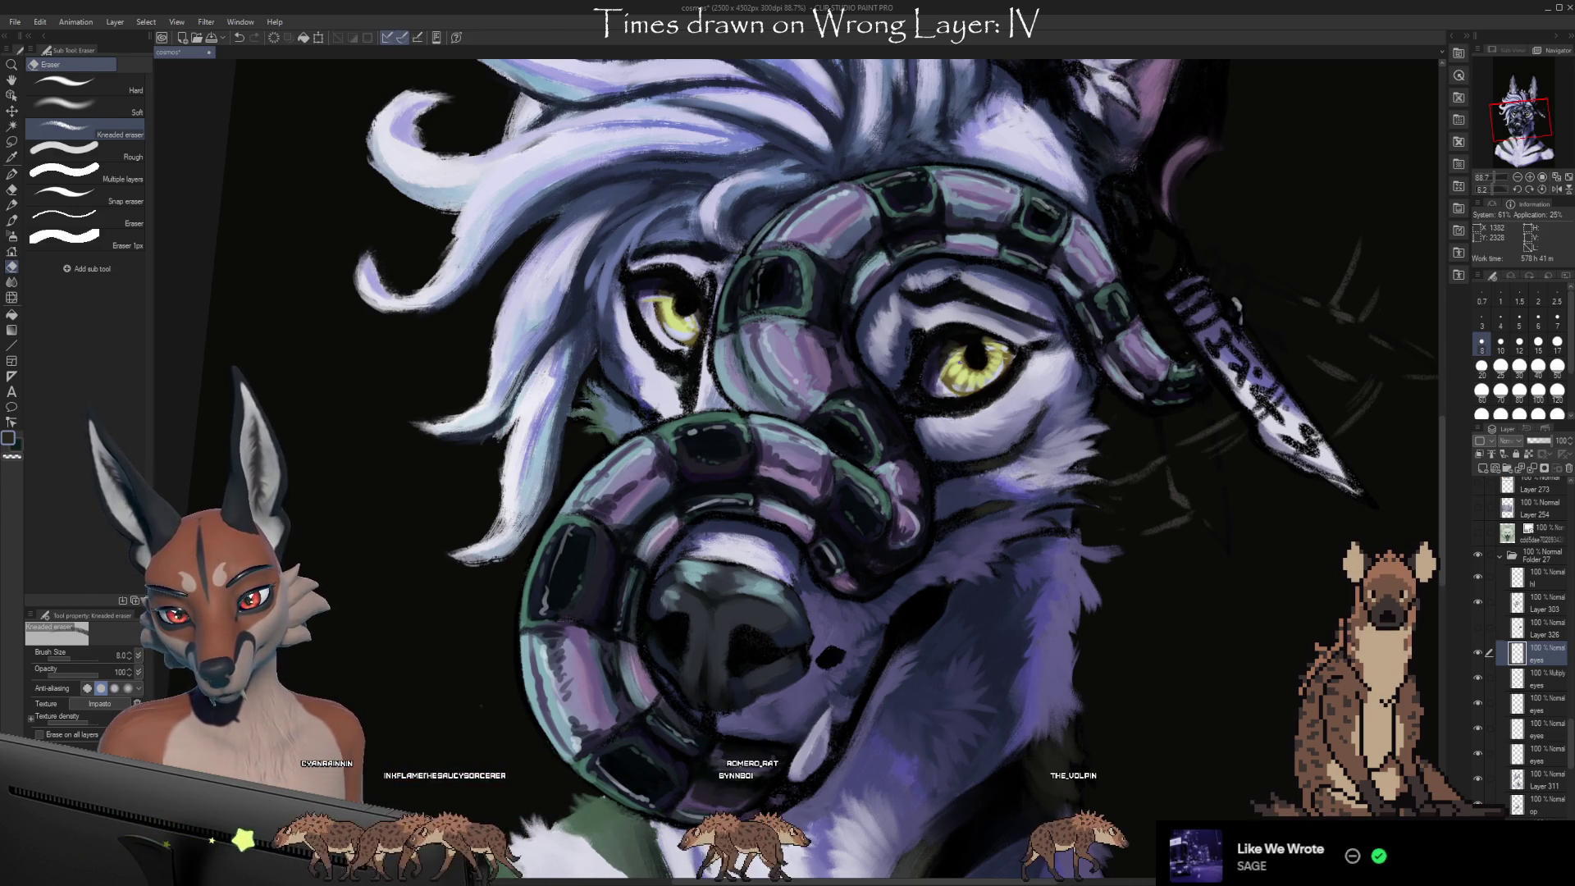
mouse_move(1214, 677)
mouse_down()
mouse_move(1222, 654)
mouse_move(1147, 613)
mouse_up()
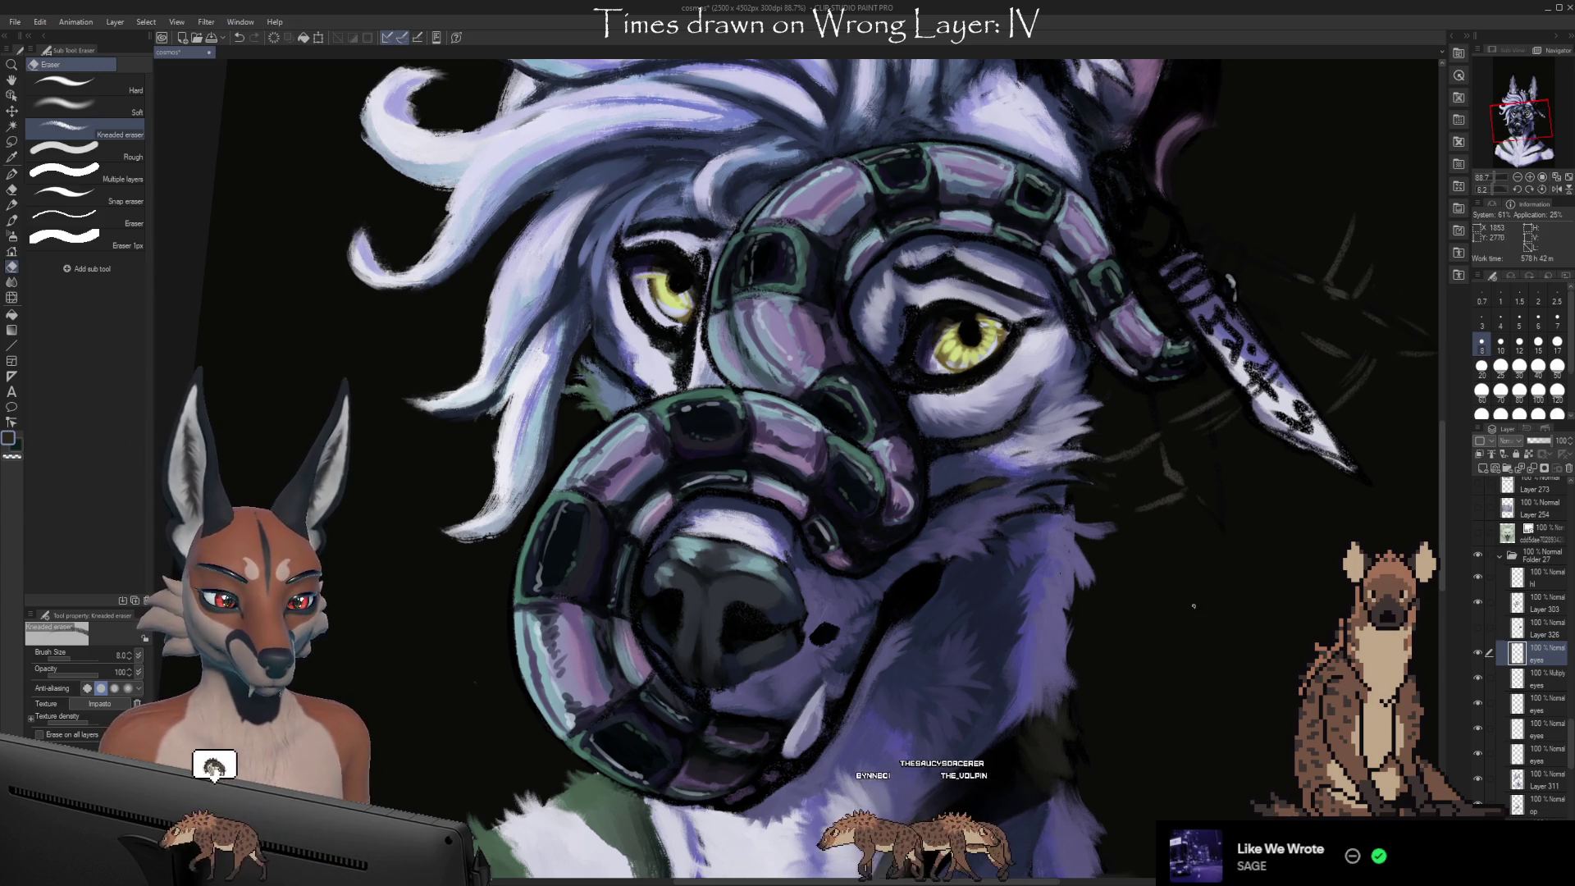
Toggle the eyes layers to compare them, then add blank Layer 324 among them
drag(1140, 607, 1219, 610)
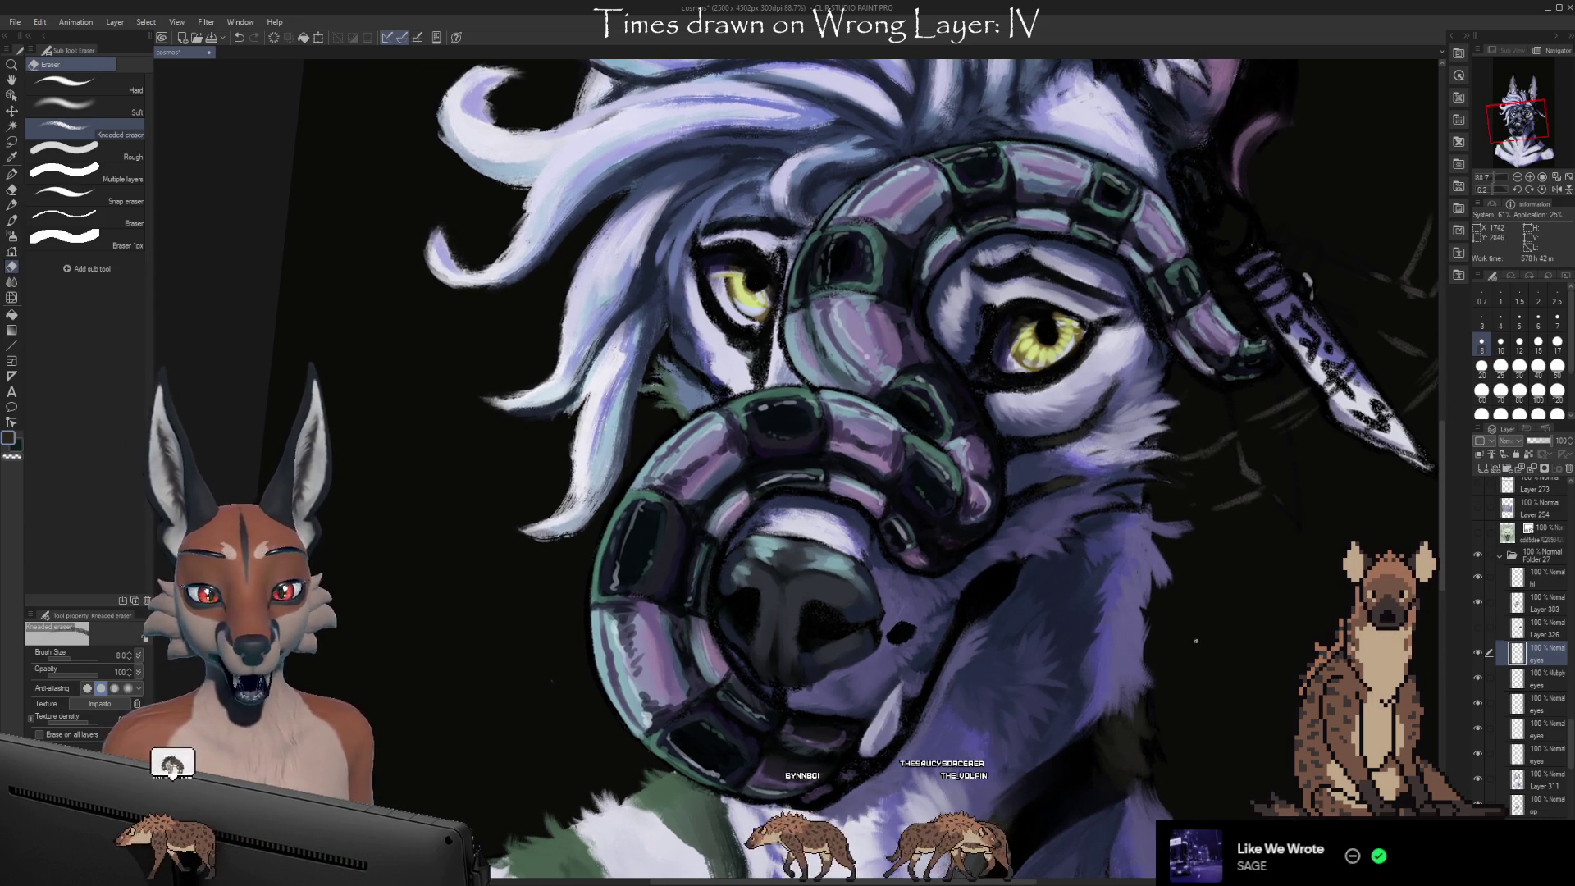
key(b)
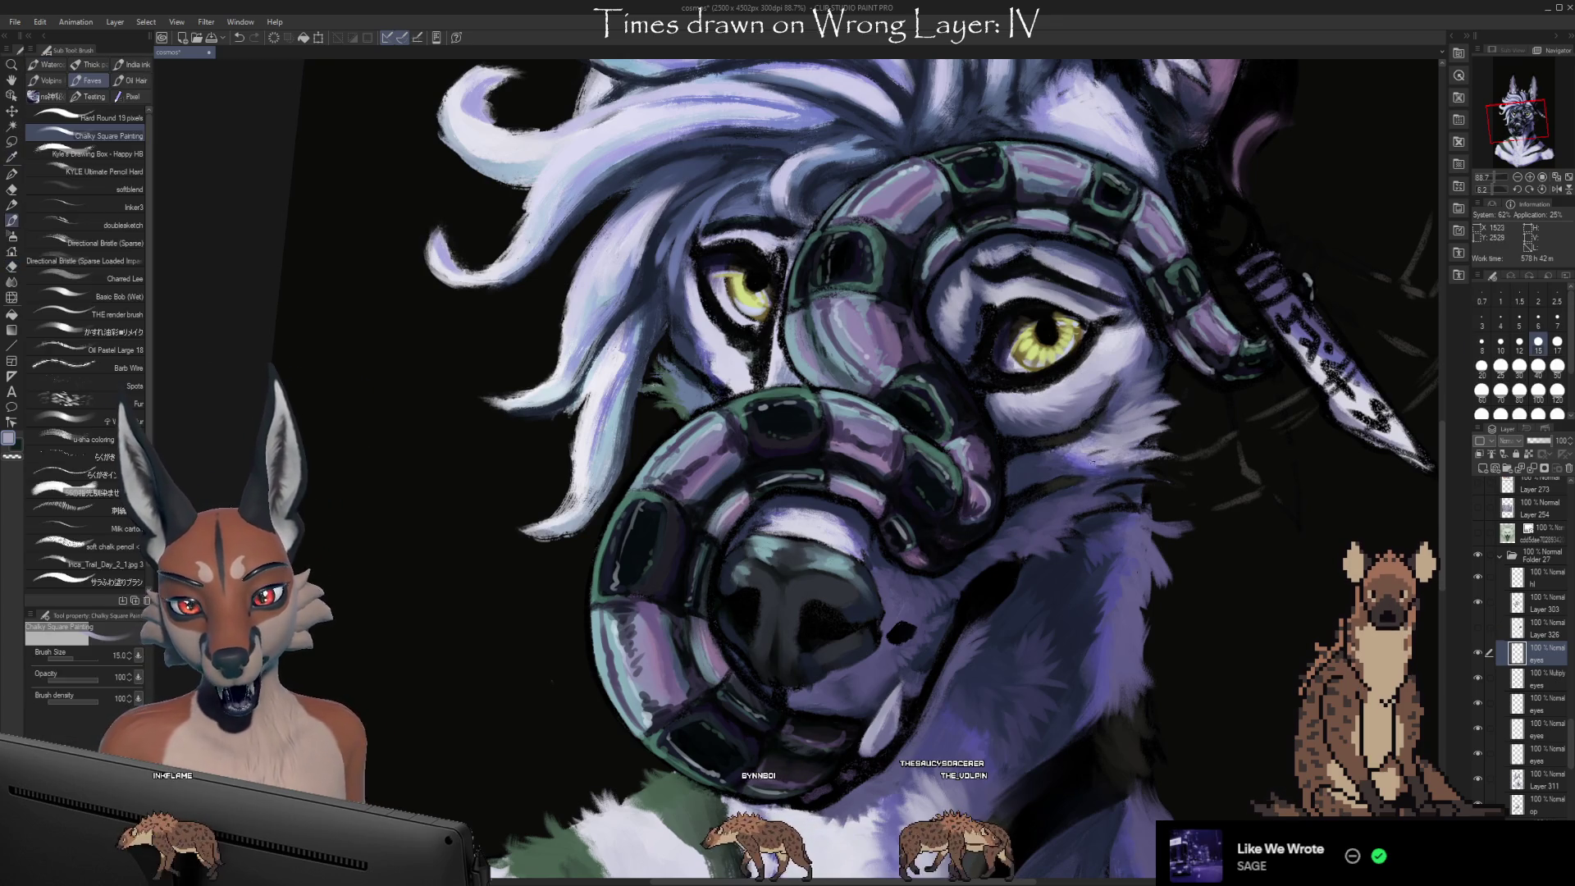
drag(1306, 599, 1287, 594)
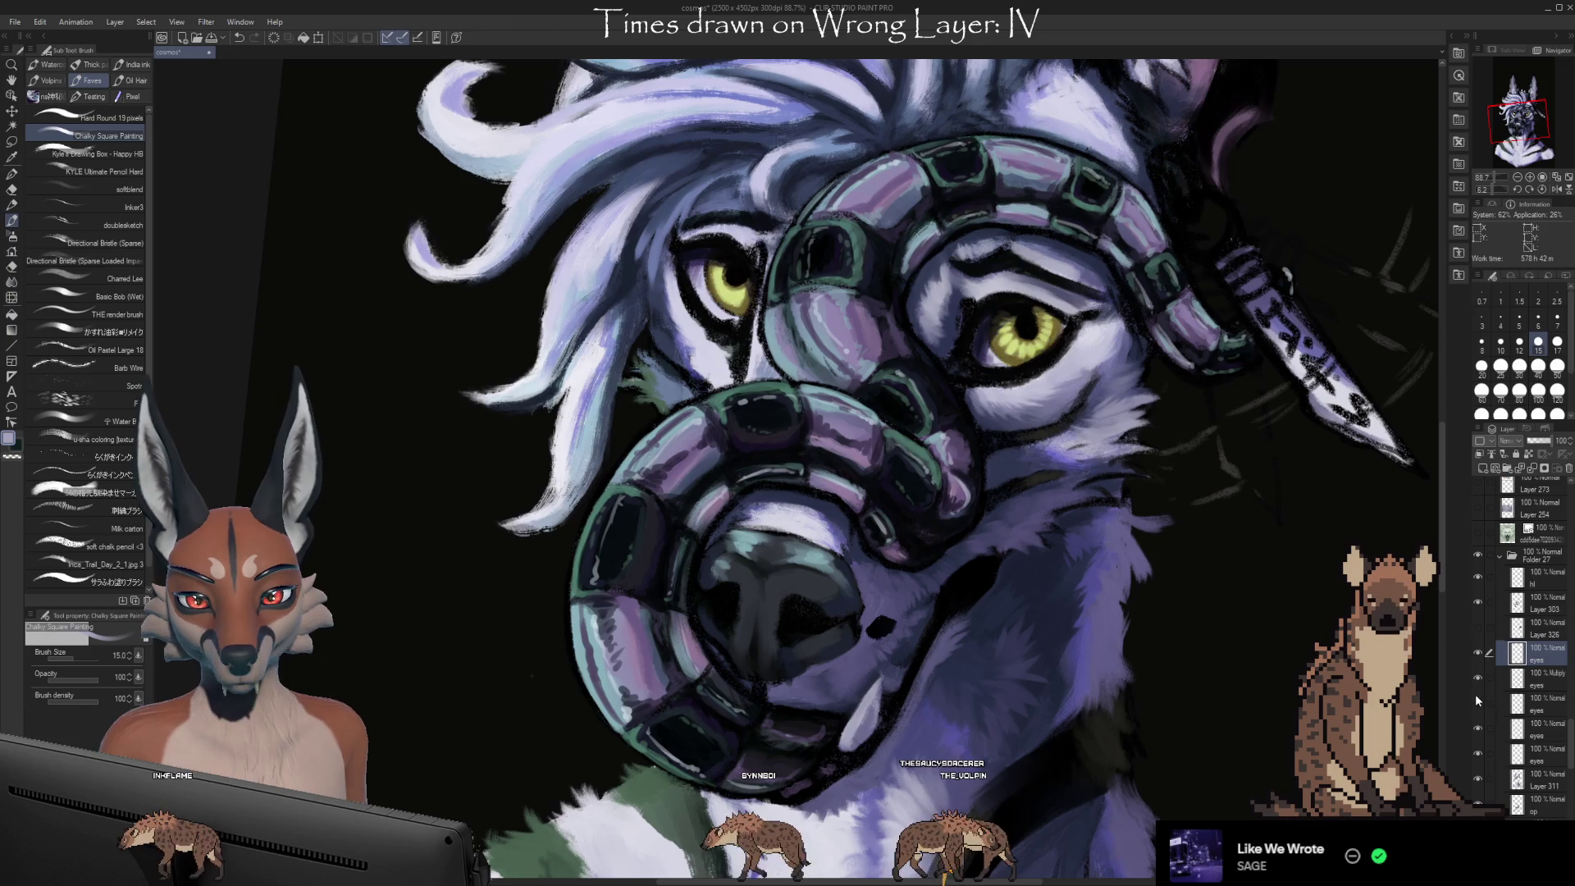
click(1479, 728)
click(1476, 750)
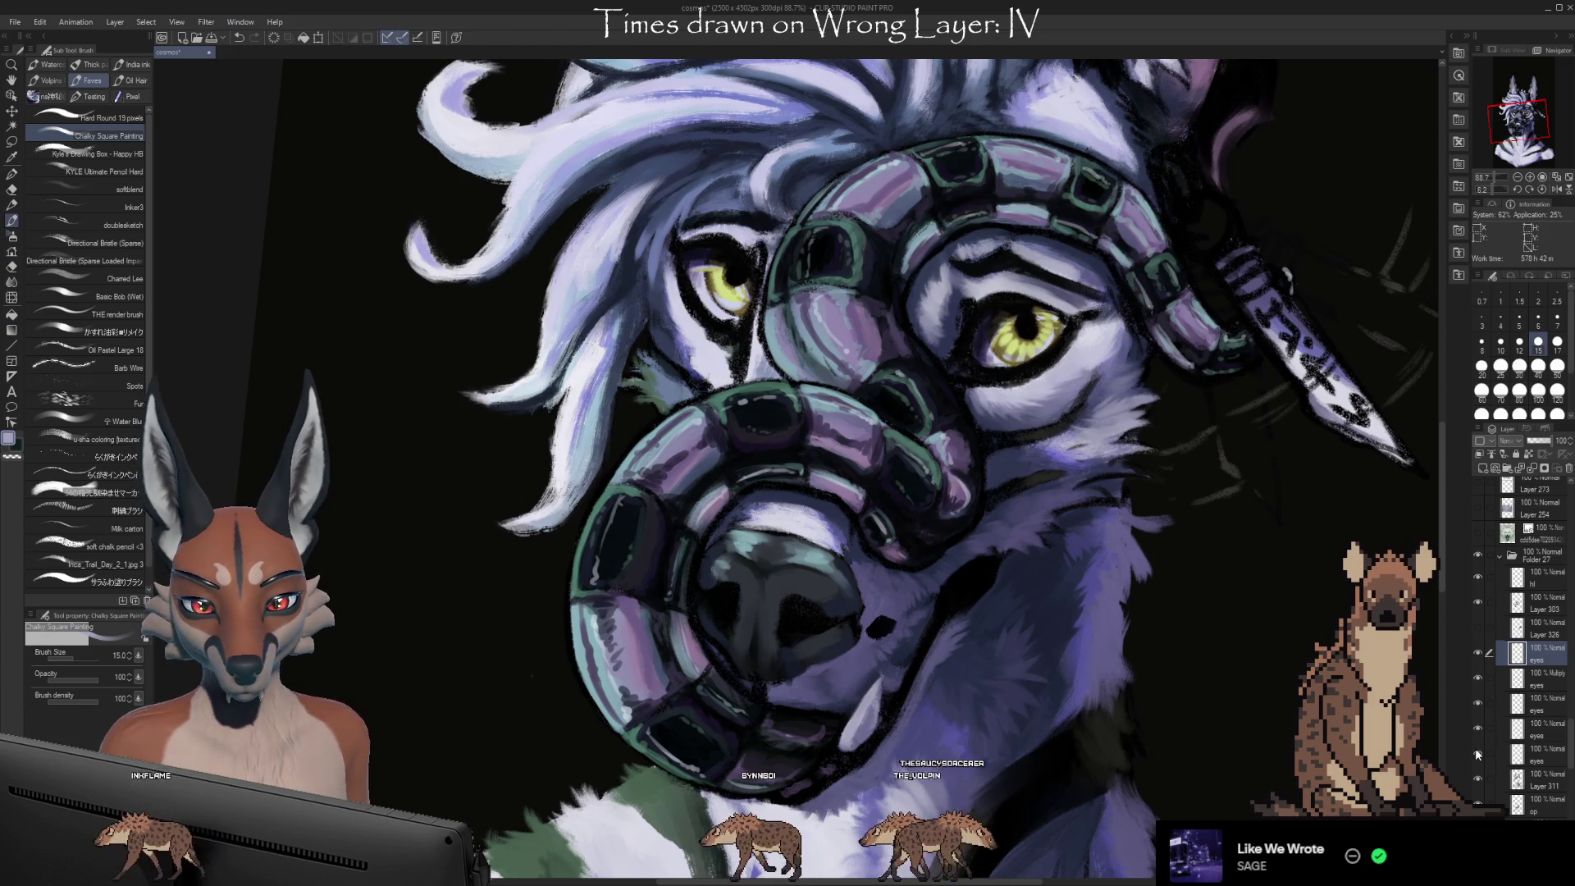
click(1477, 754)
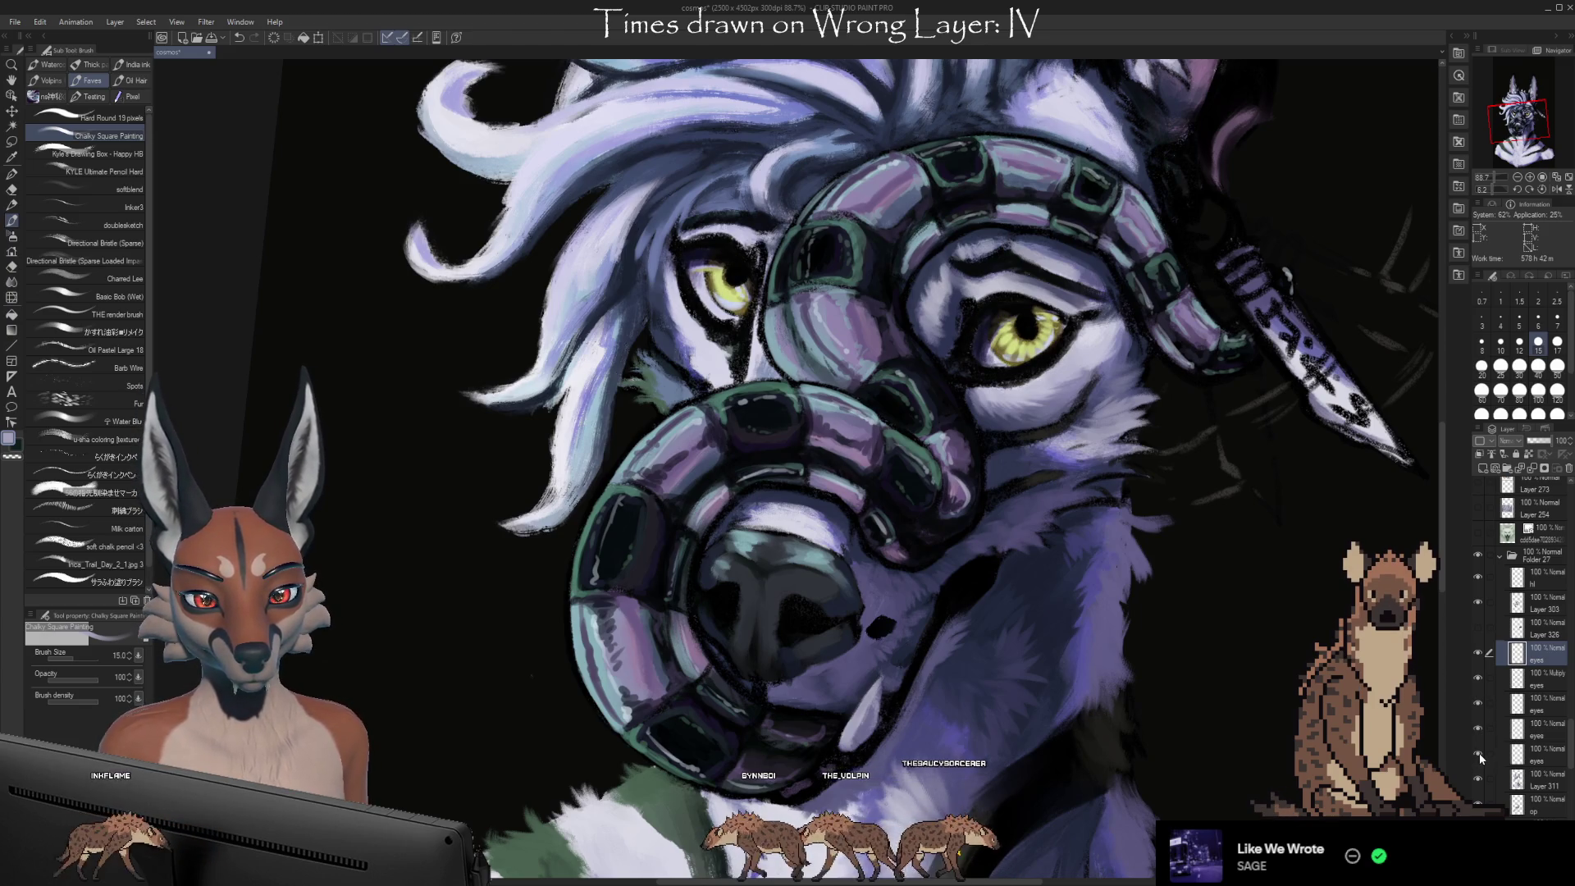
click(1478, 753)
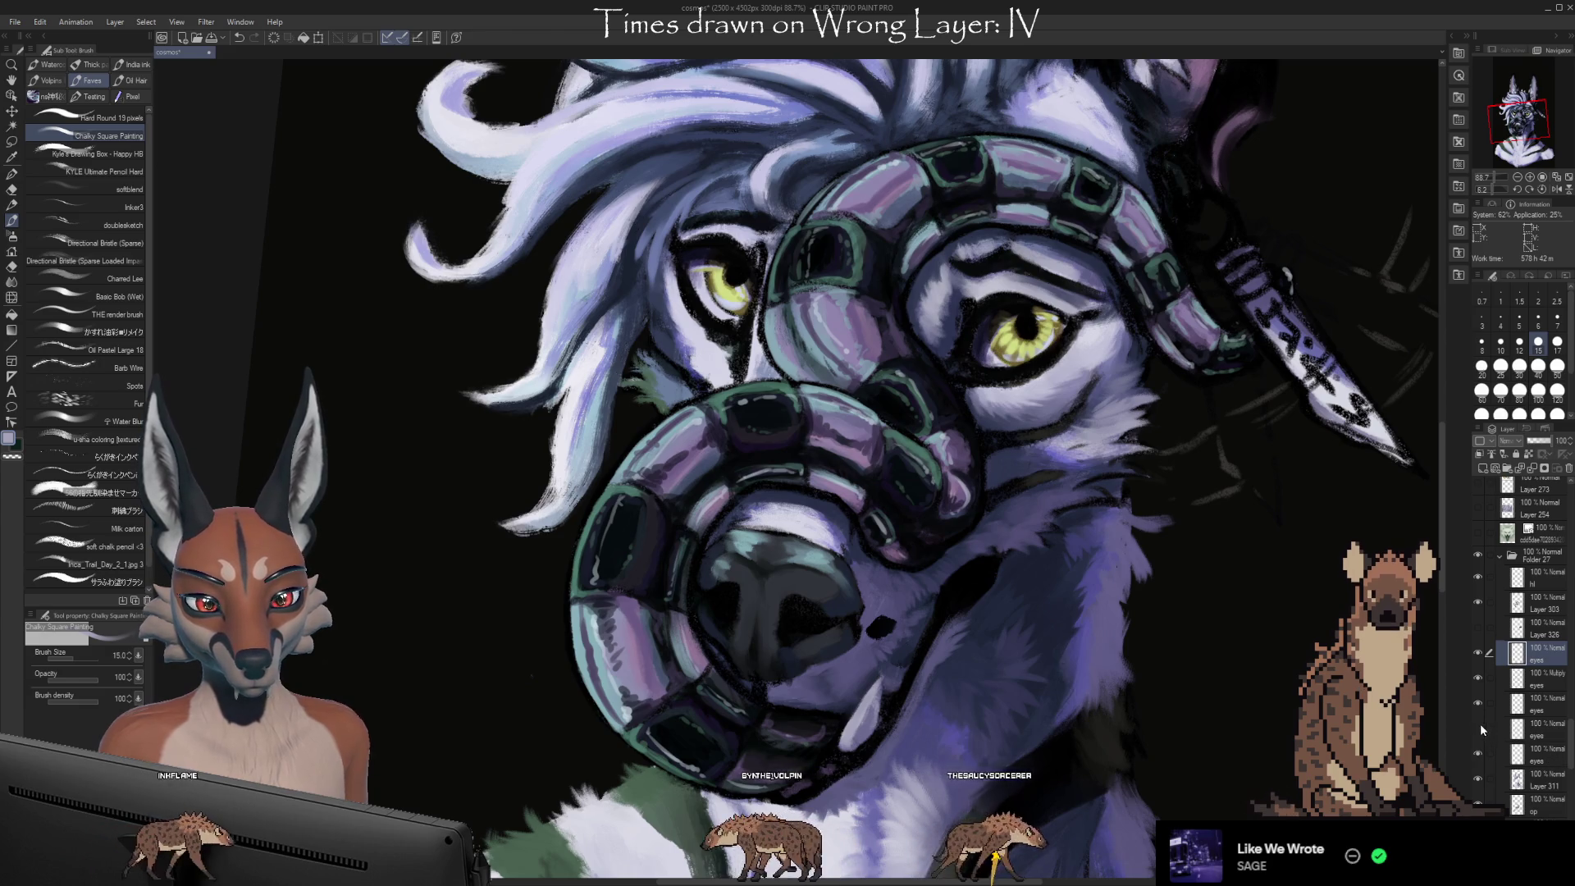
click(1479, 726)
click(1480, 726)
click(1479, 754)
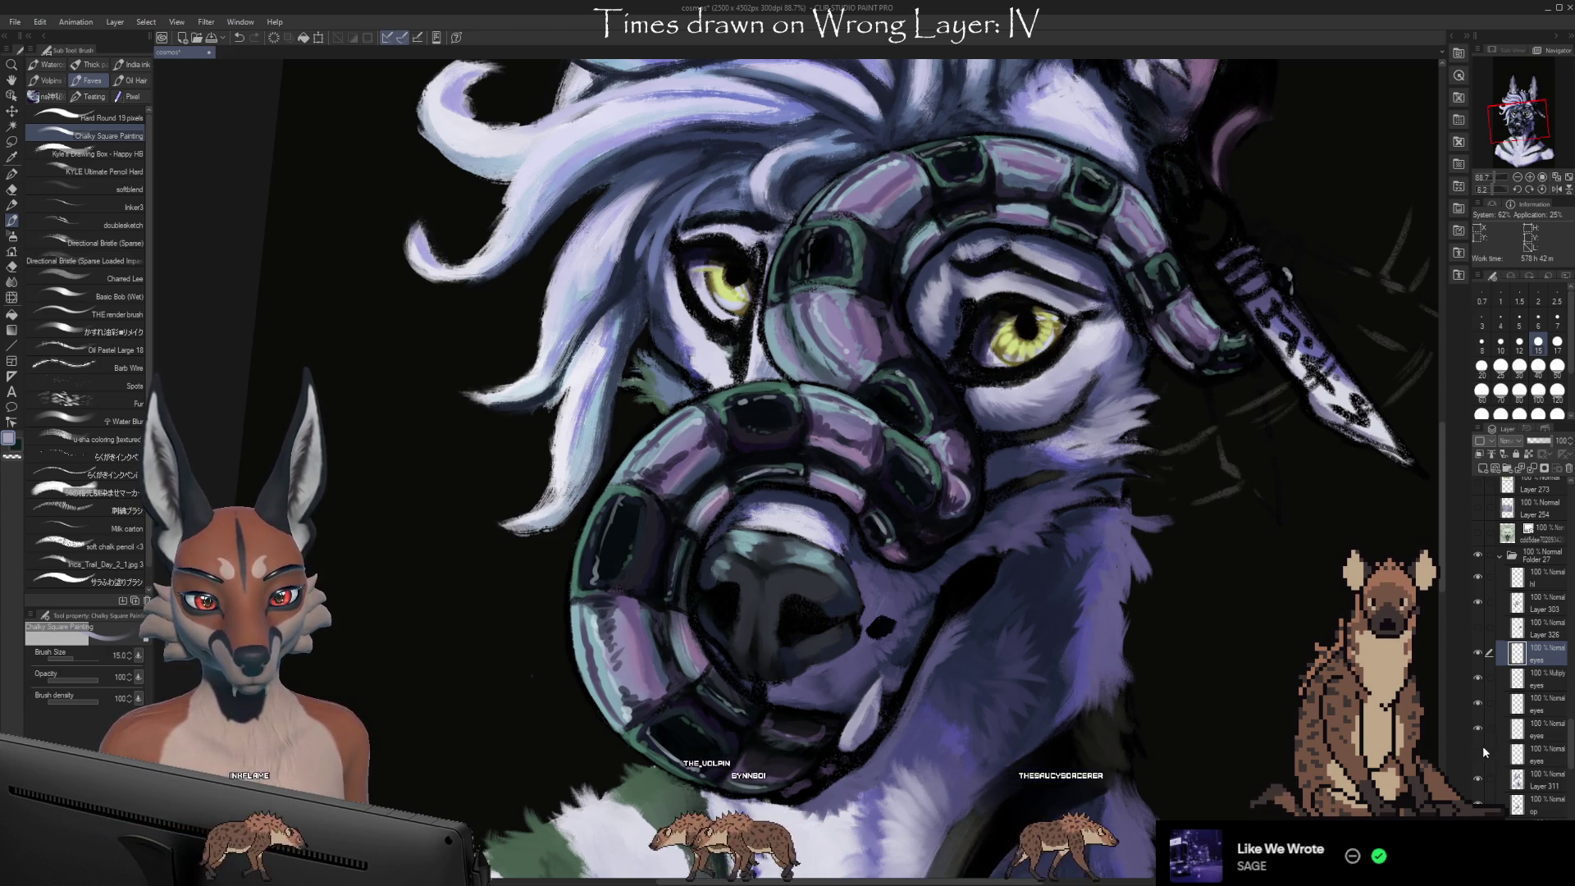
click(1480, 752)
click(1519, 753)
key(ctrl+shift+n)
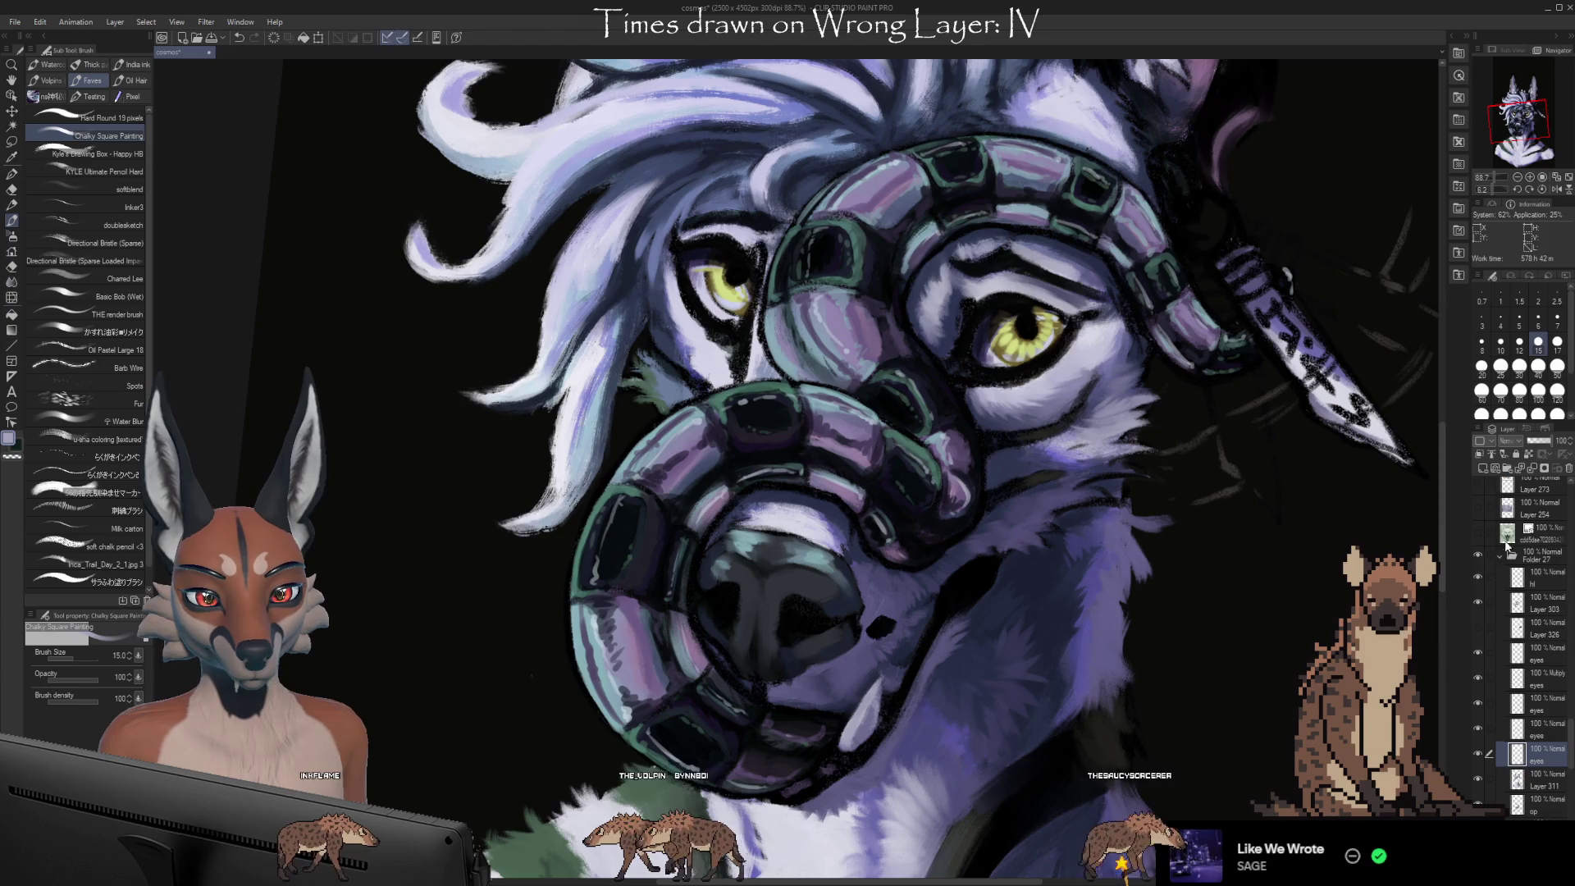
Sample the eye's yellow, test a stroke, undo the stray dark mark, and raise brush size to 25
key(i)
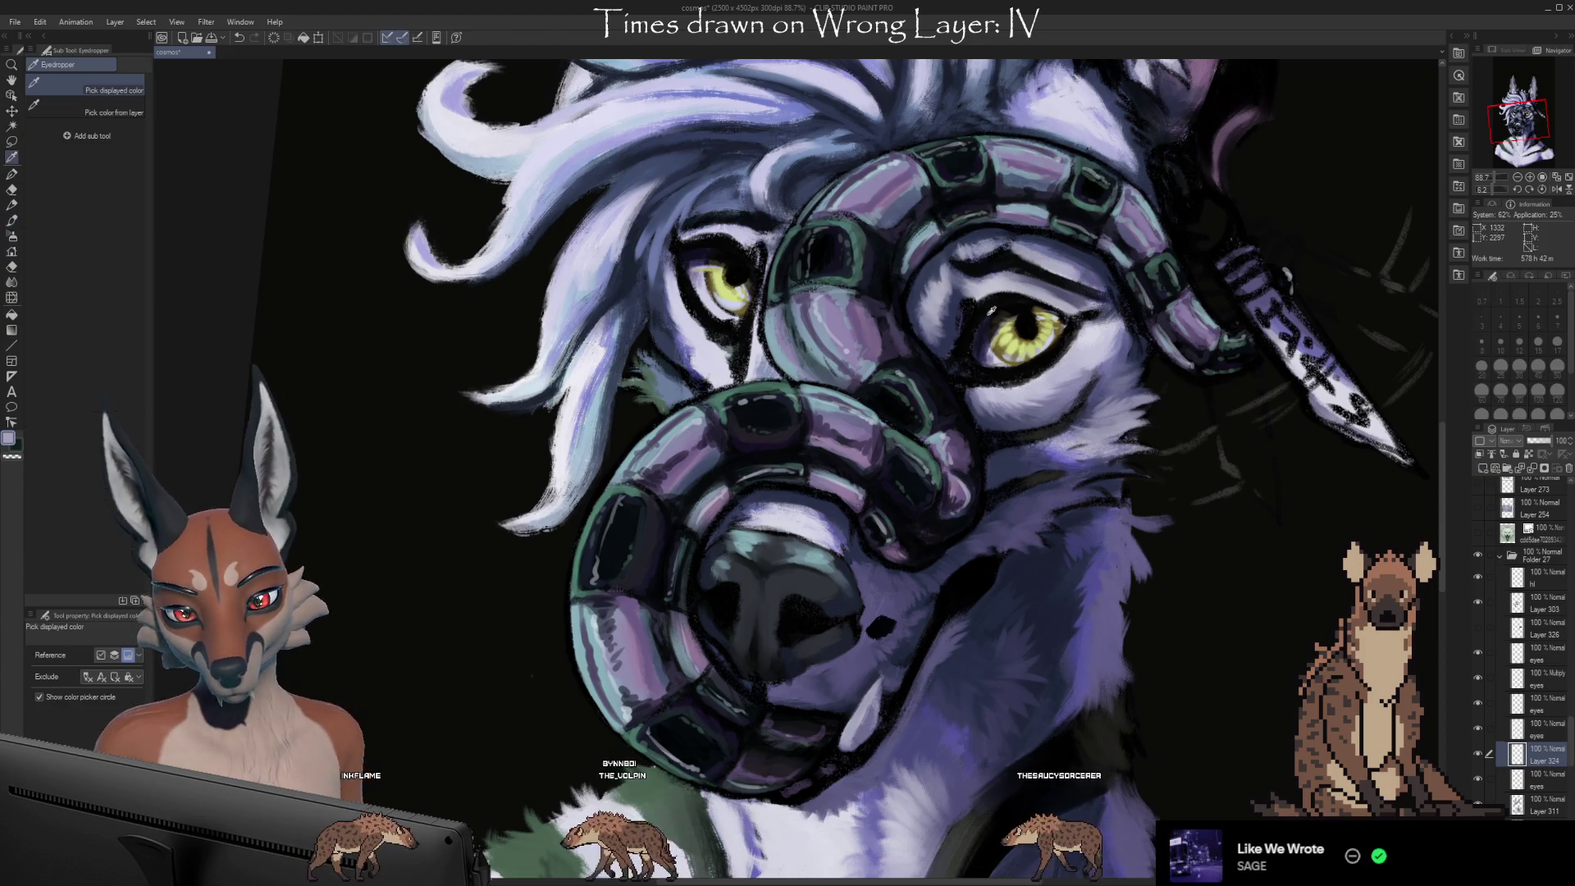
click(996, 375)
click(999, 353)
key(b)
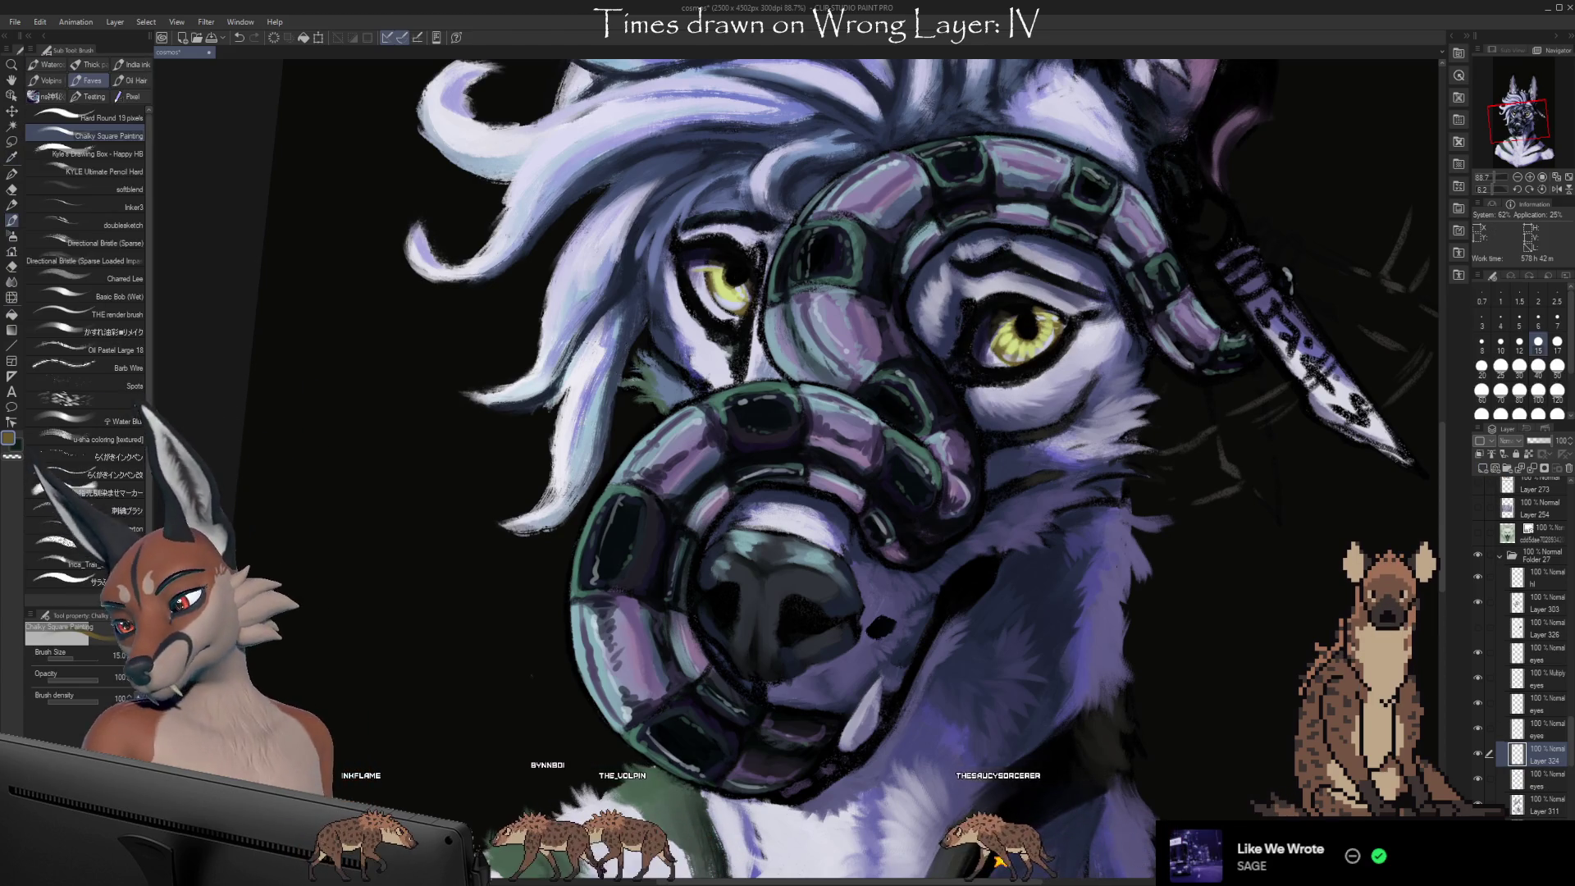
drag(1187, 579, 1311, 614)
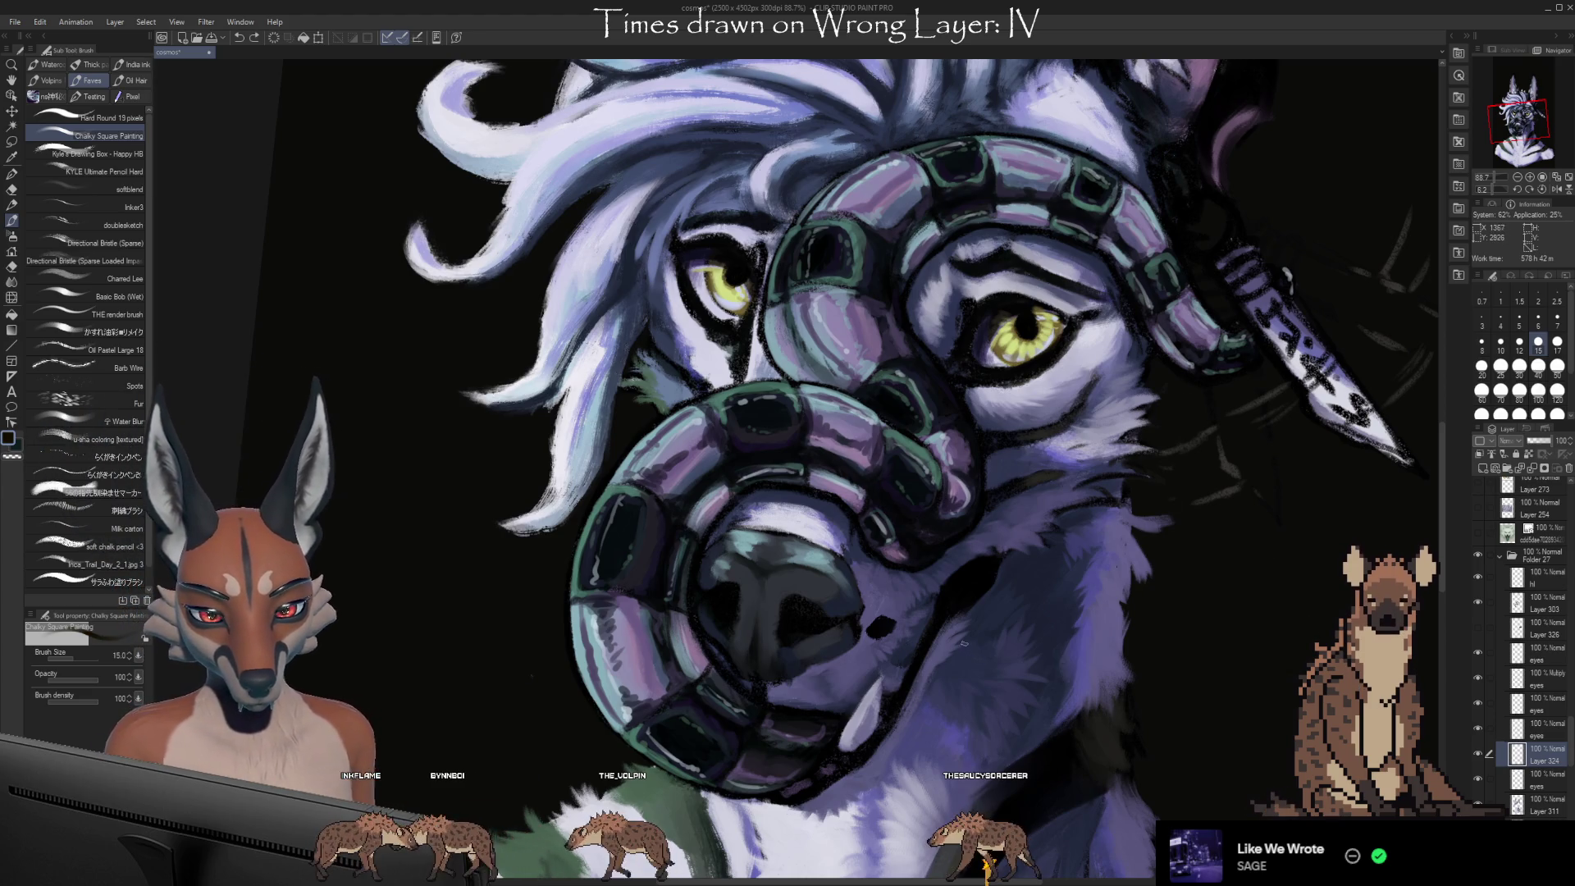
drag(973, 598, 1063, 689)
key(ctrl+z)
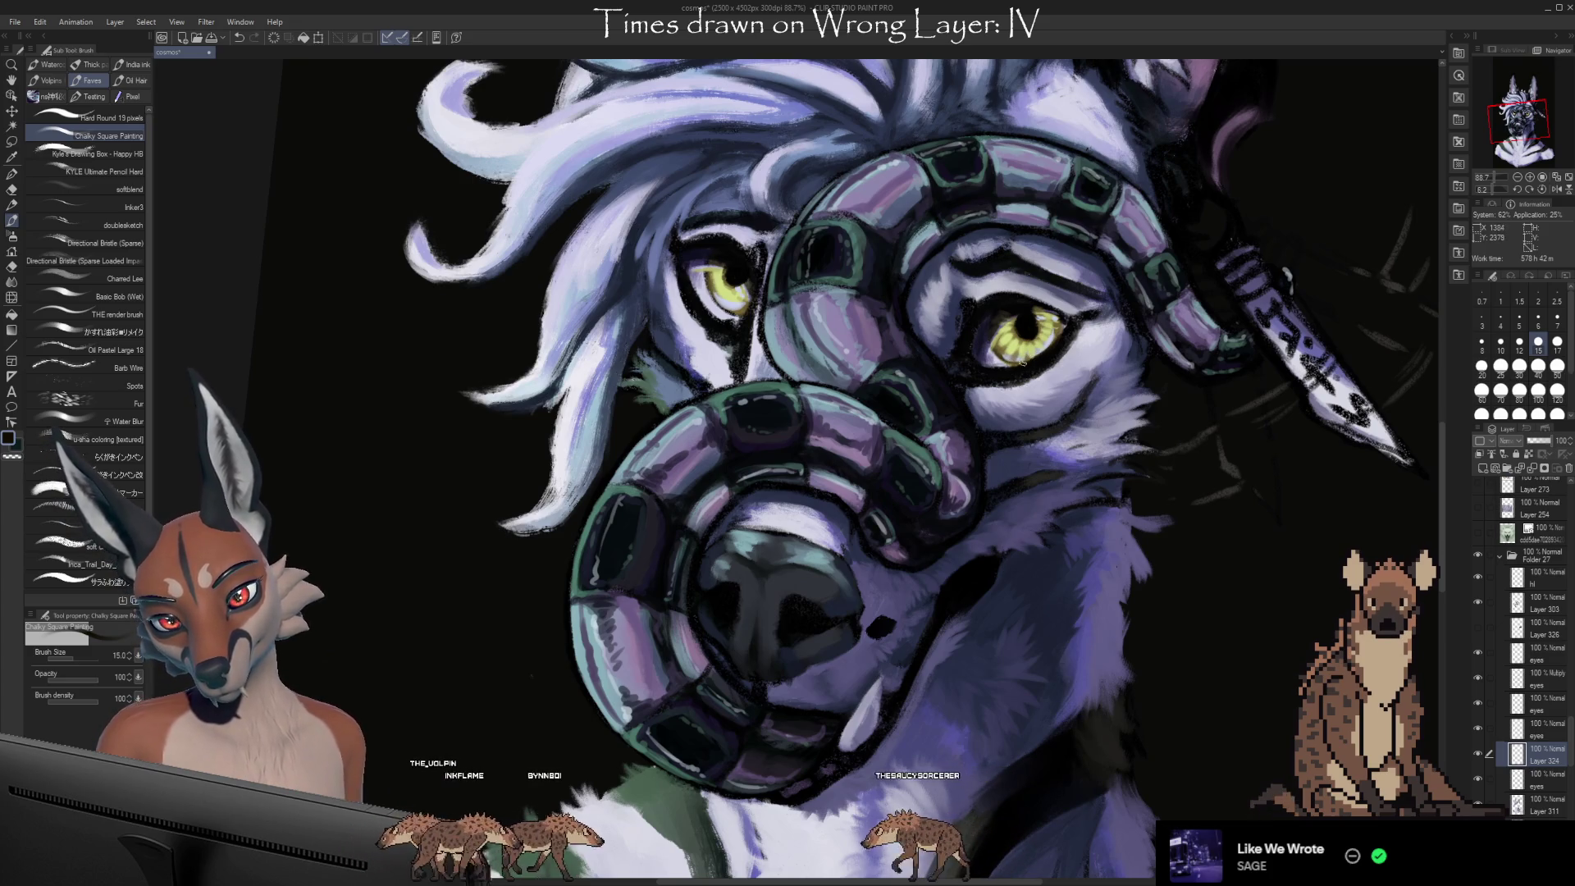
key(bracketright)
key(bracketright)
key(bracketright)
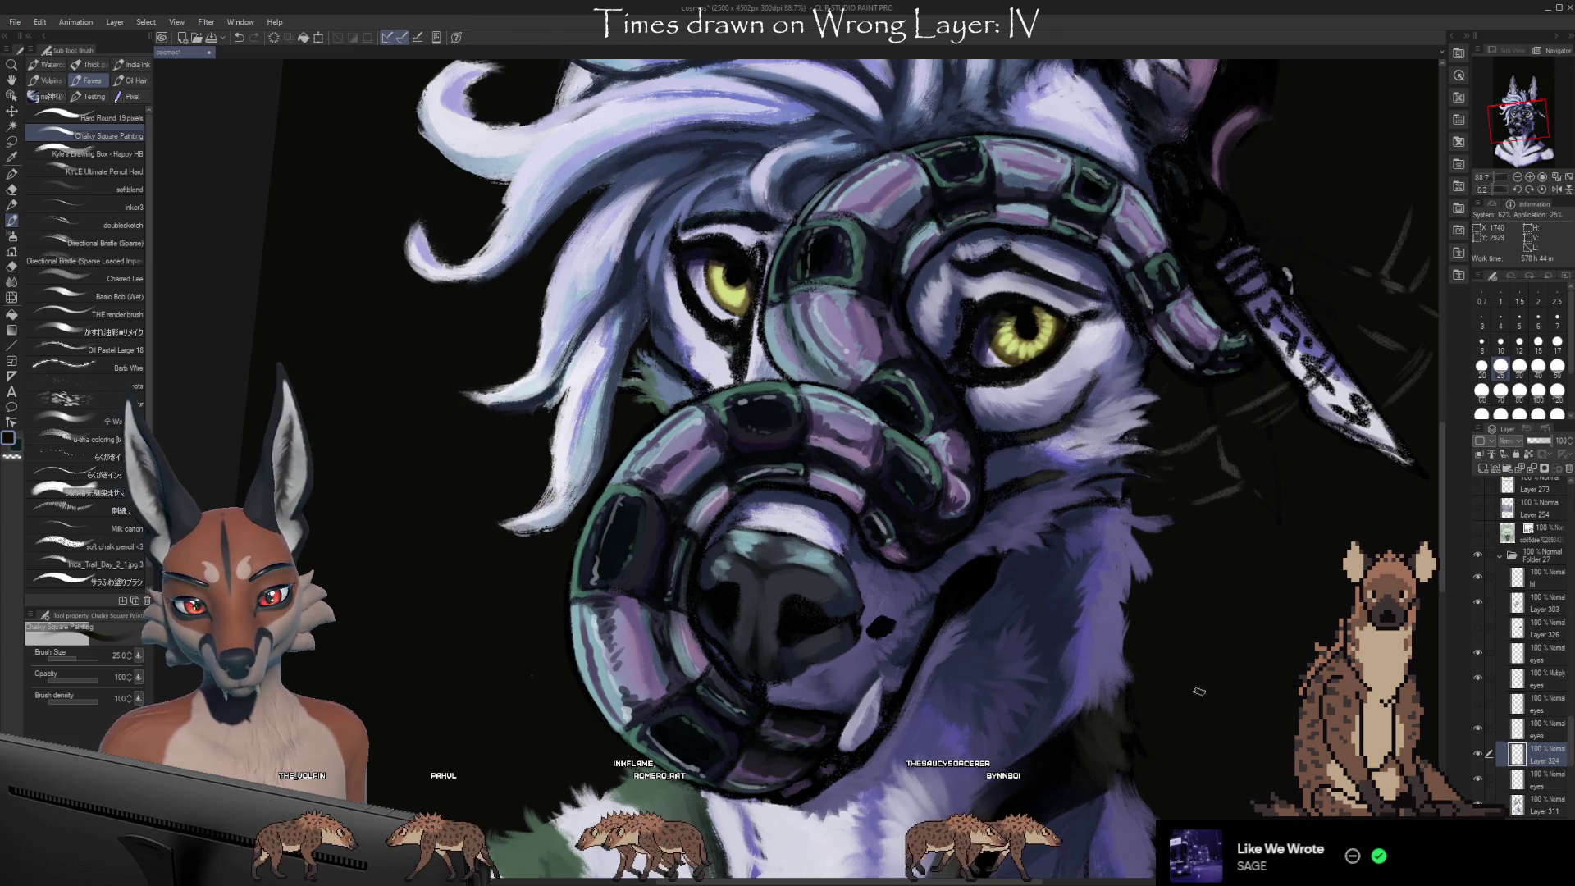
On the eyes layer, paint the right eye's fur with sampled light lavender and darker purple
click(1536, 654)
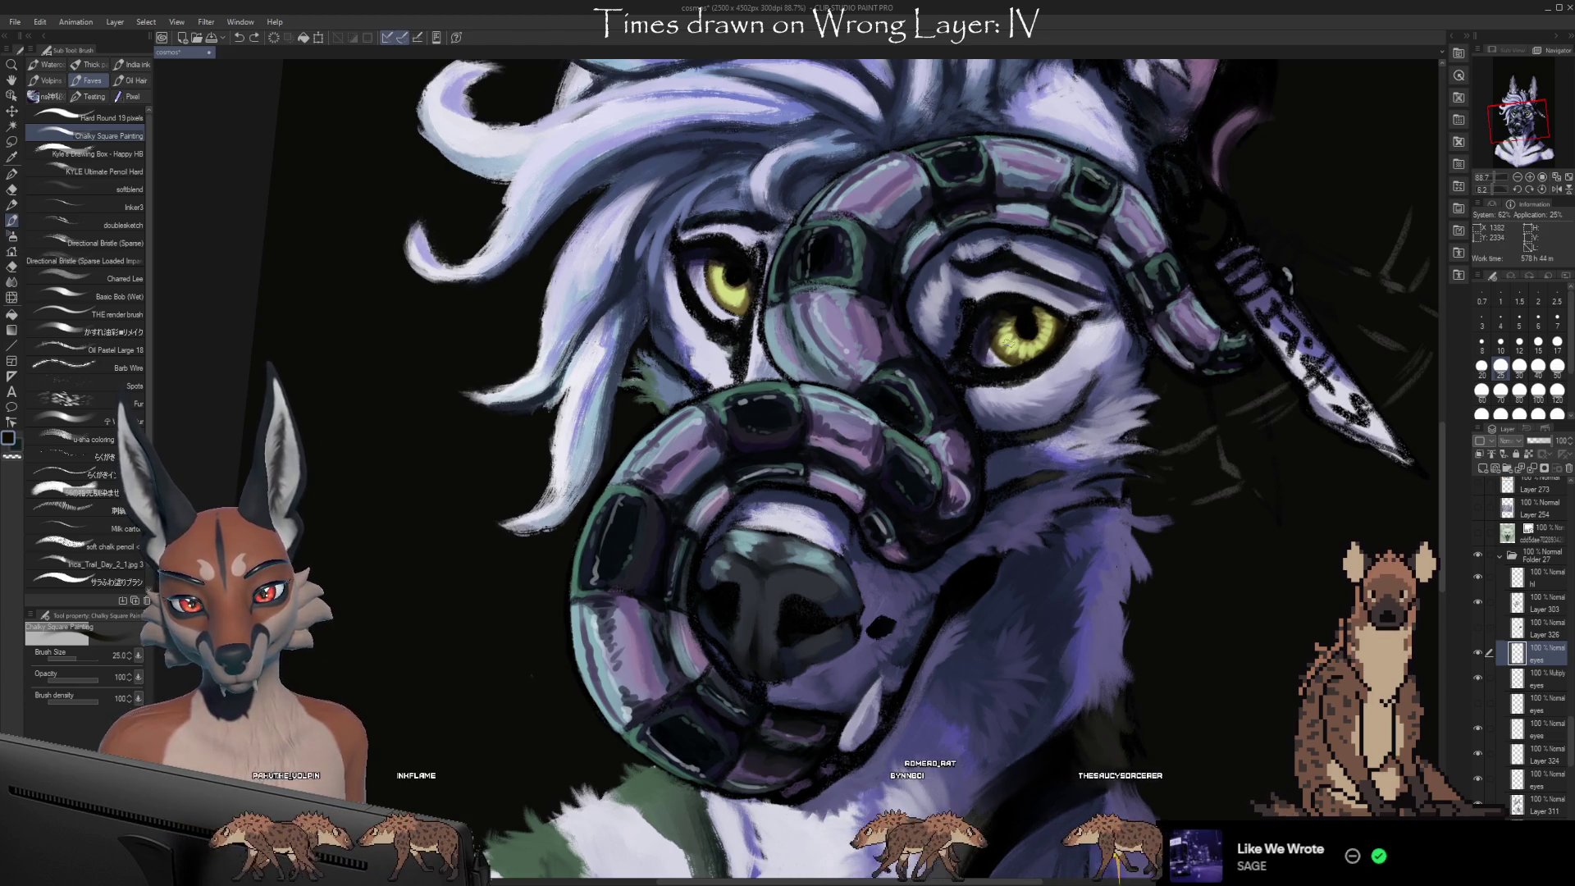
alt+click(1001, 355)
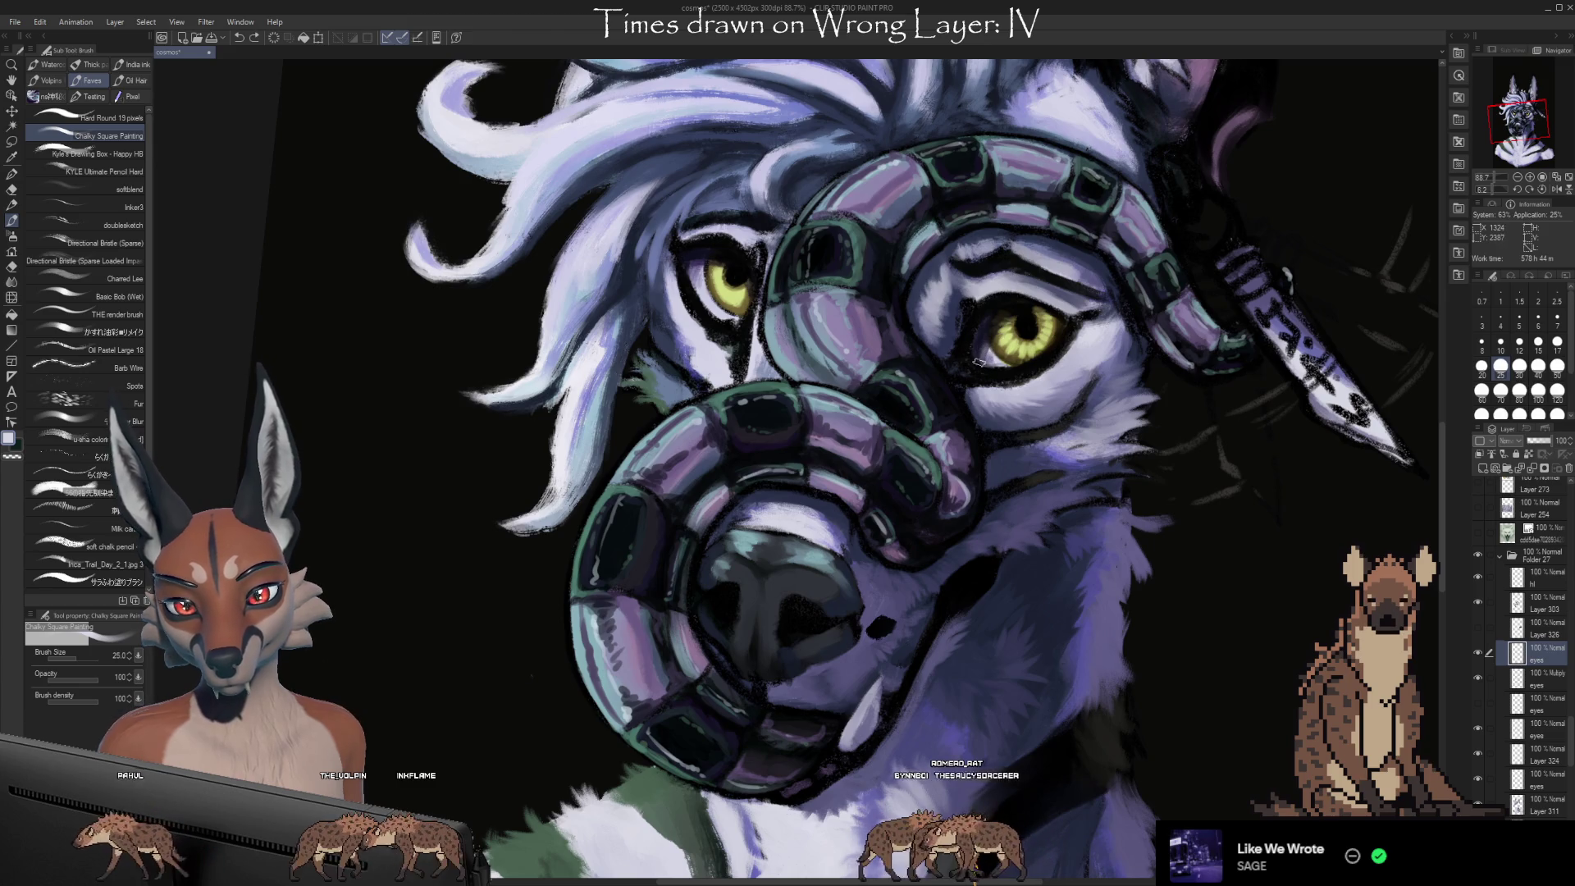
alt+click(981, 354)
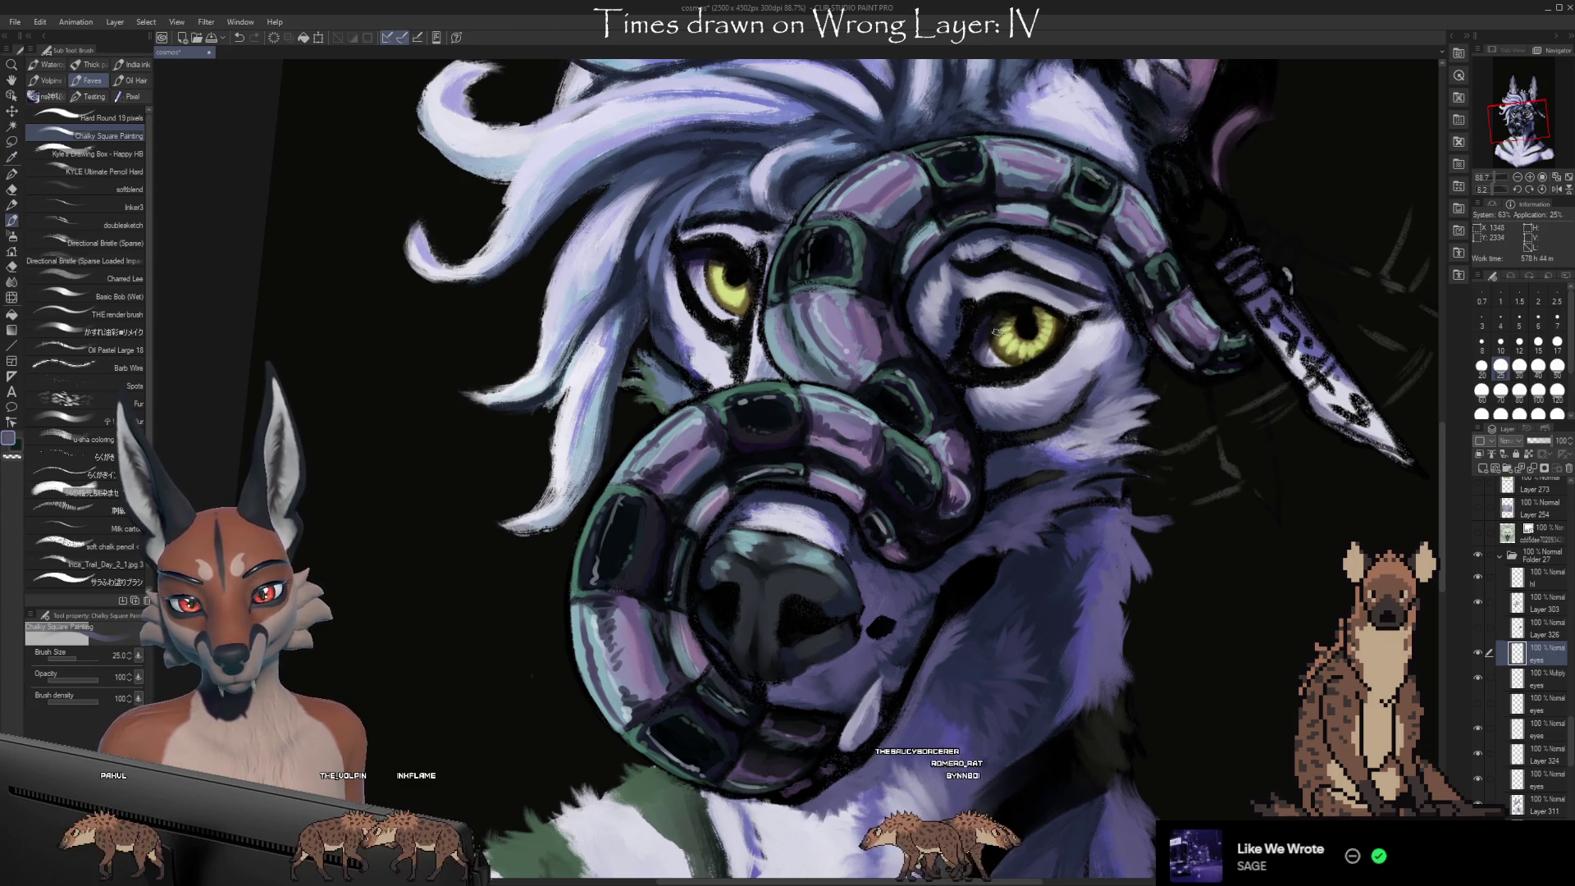
alt+click(989, 359)
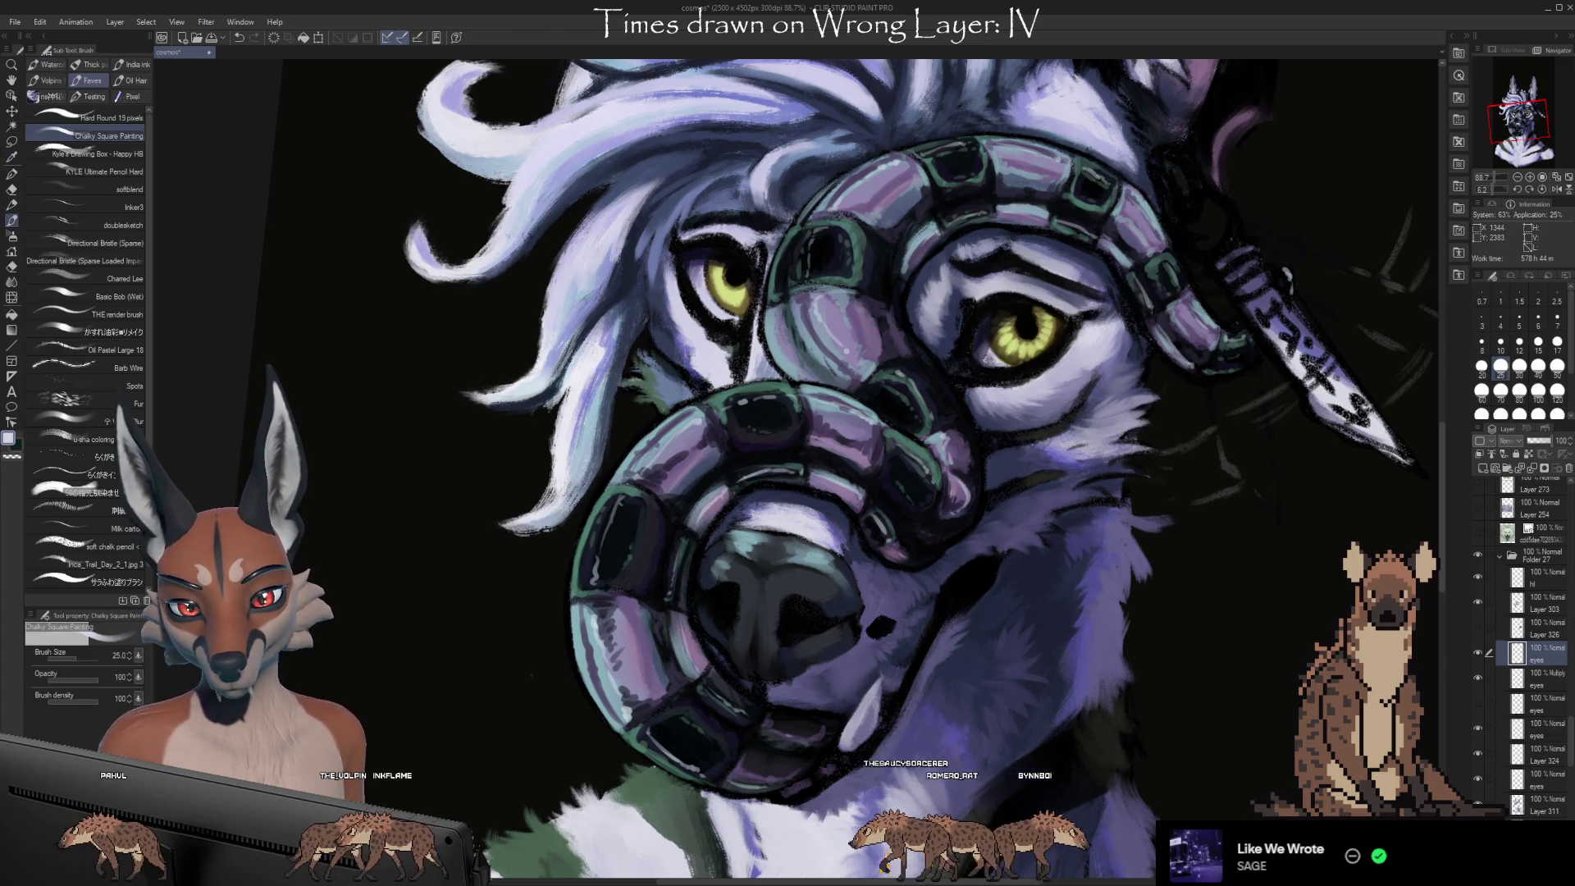
alt+click(984, 353)
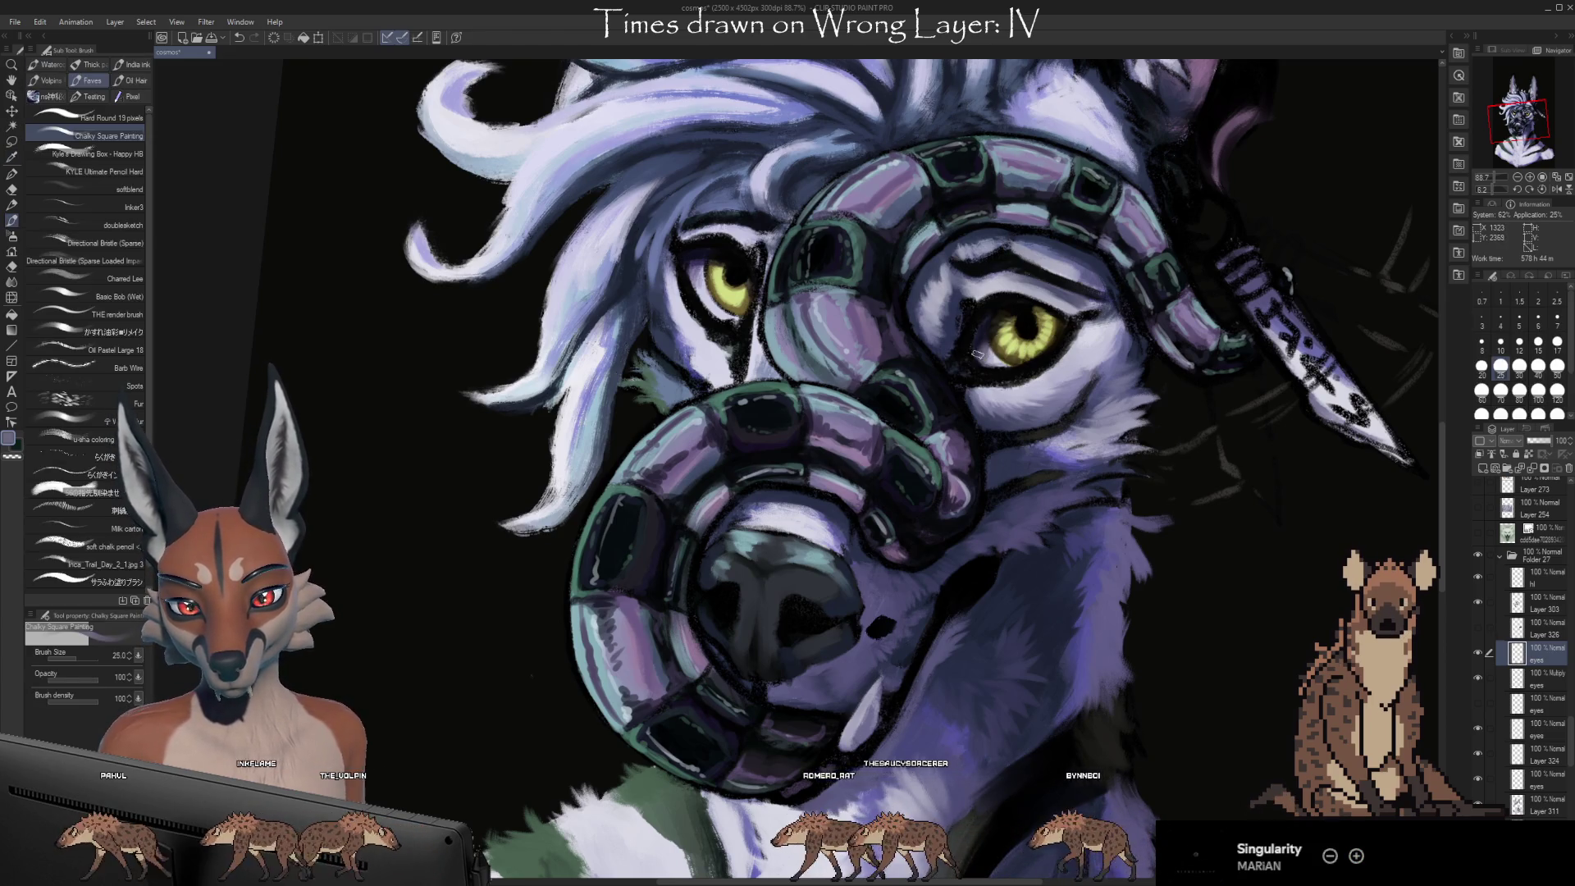
alt+click(1021, 303)
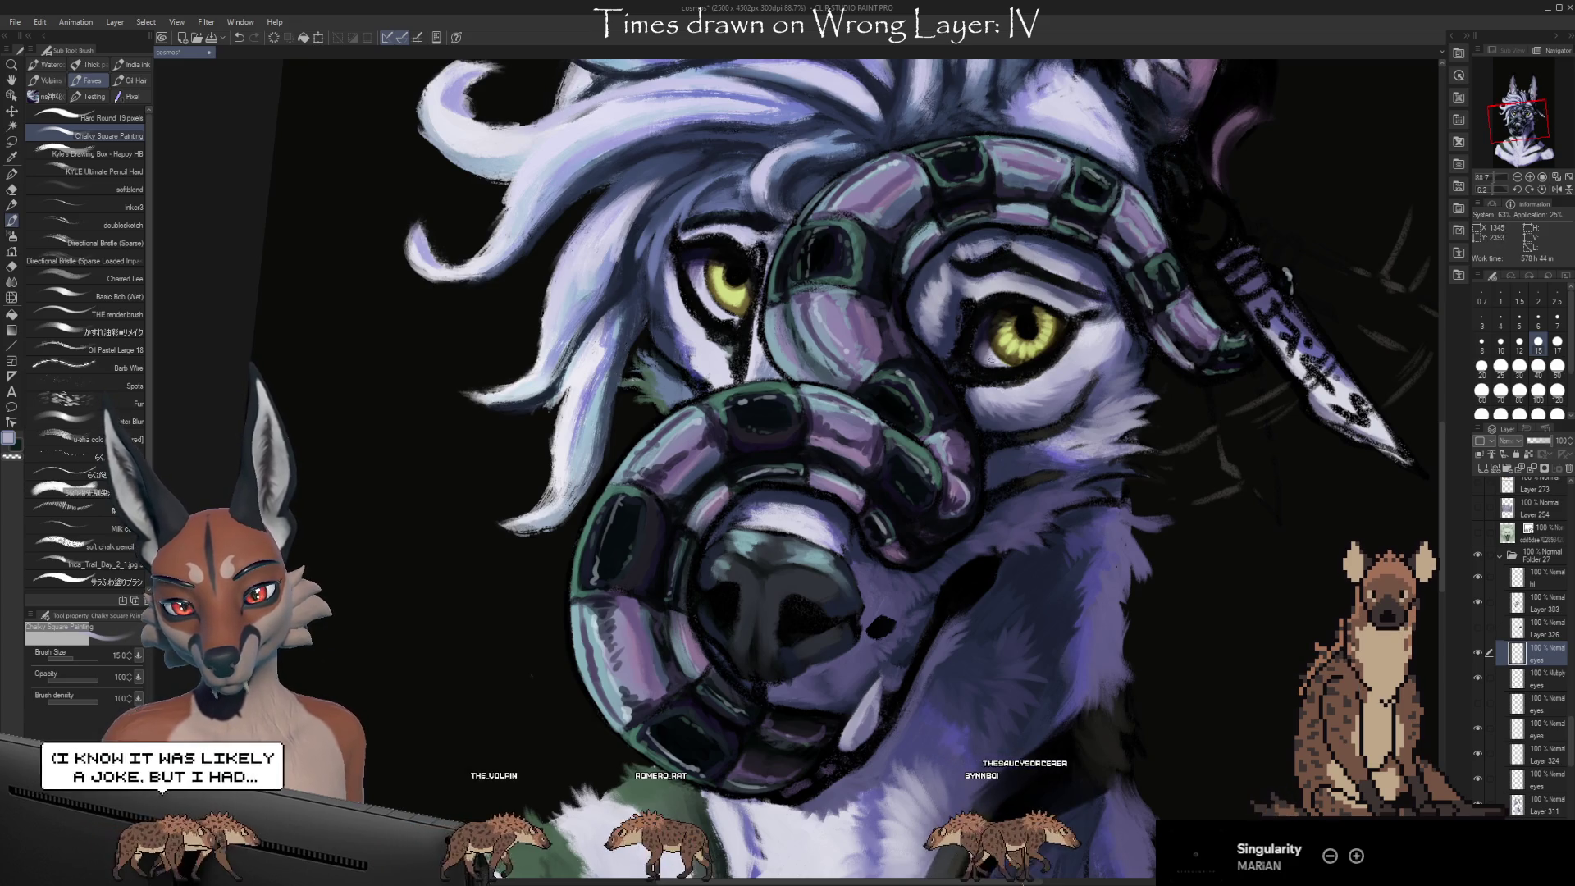
Keep shading around the right eye with greyish and darker purples sampled nearby
key(alt)
alt+click(998, 357)
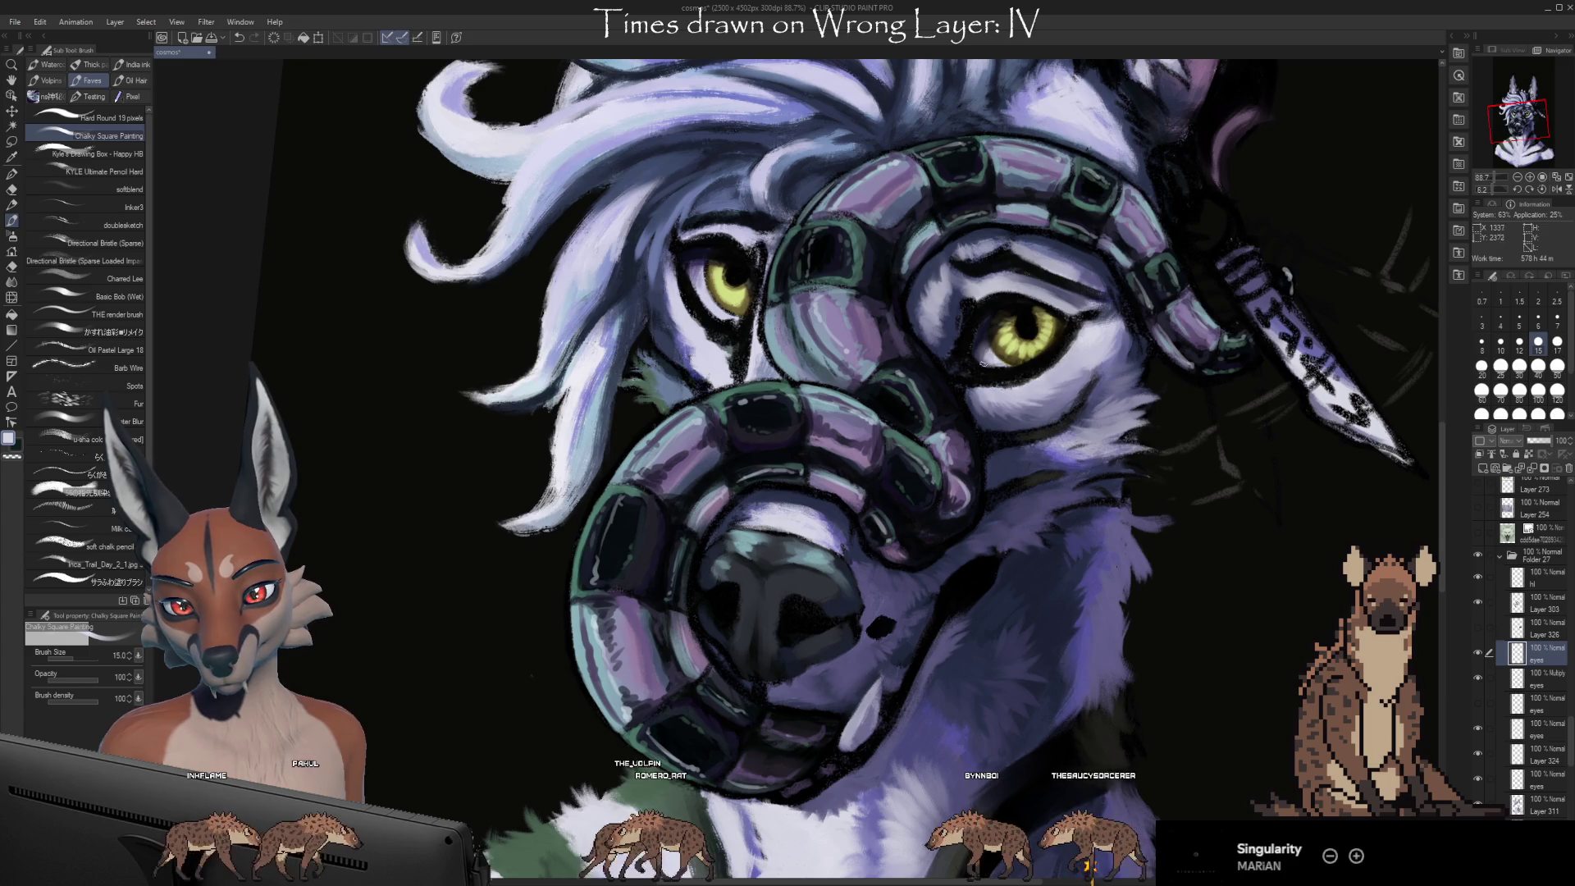
alt+click(984, 360)
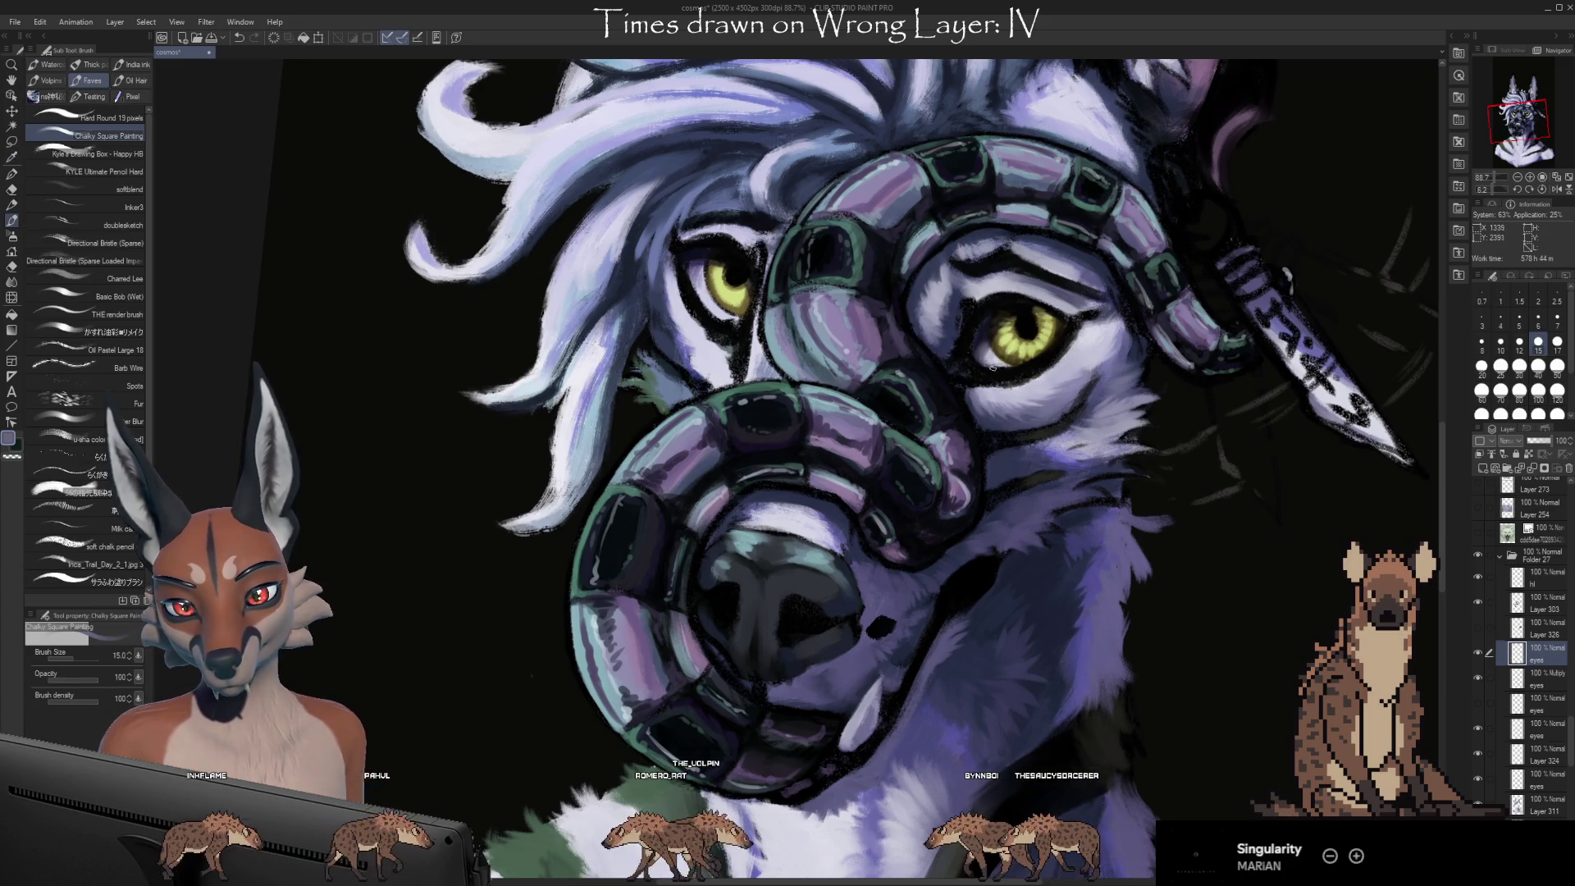
alt+click(1001, 360)
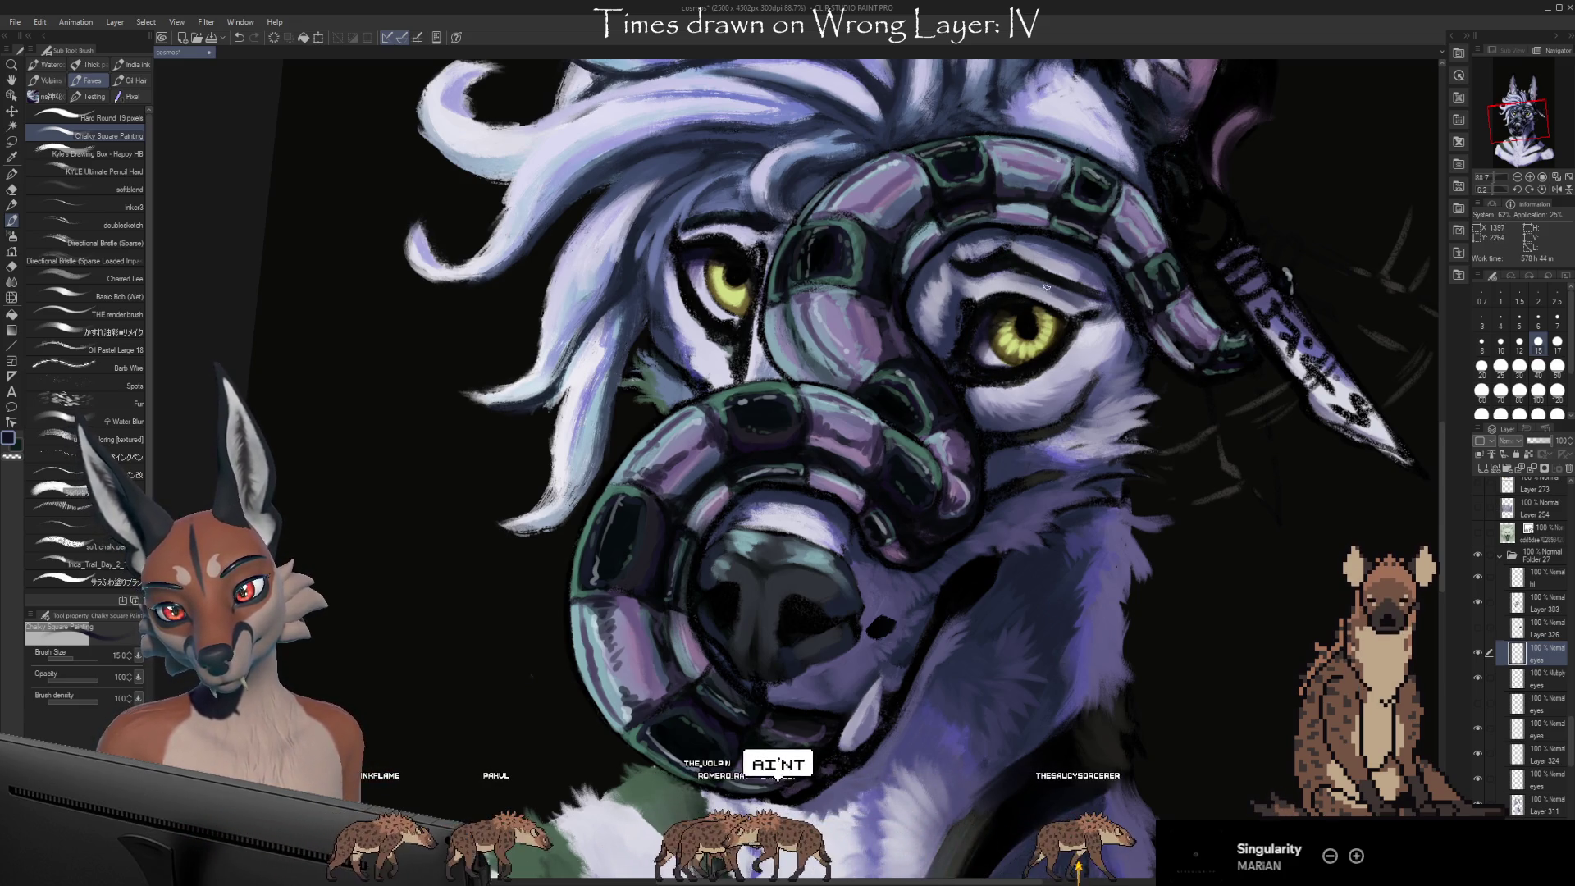
alt+click(1018, 312)
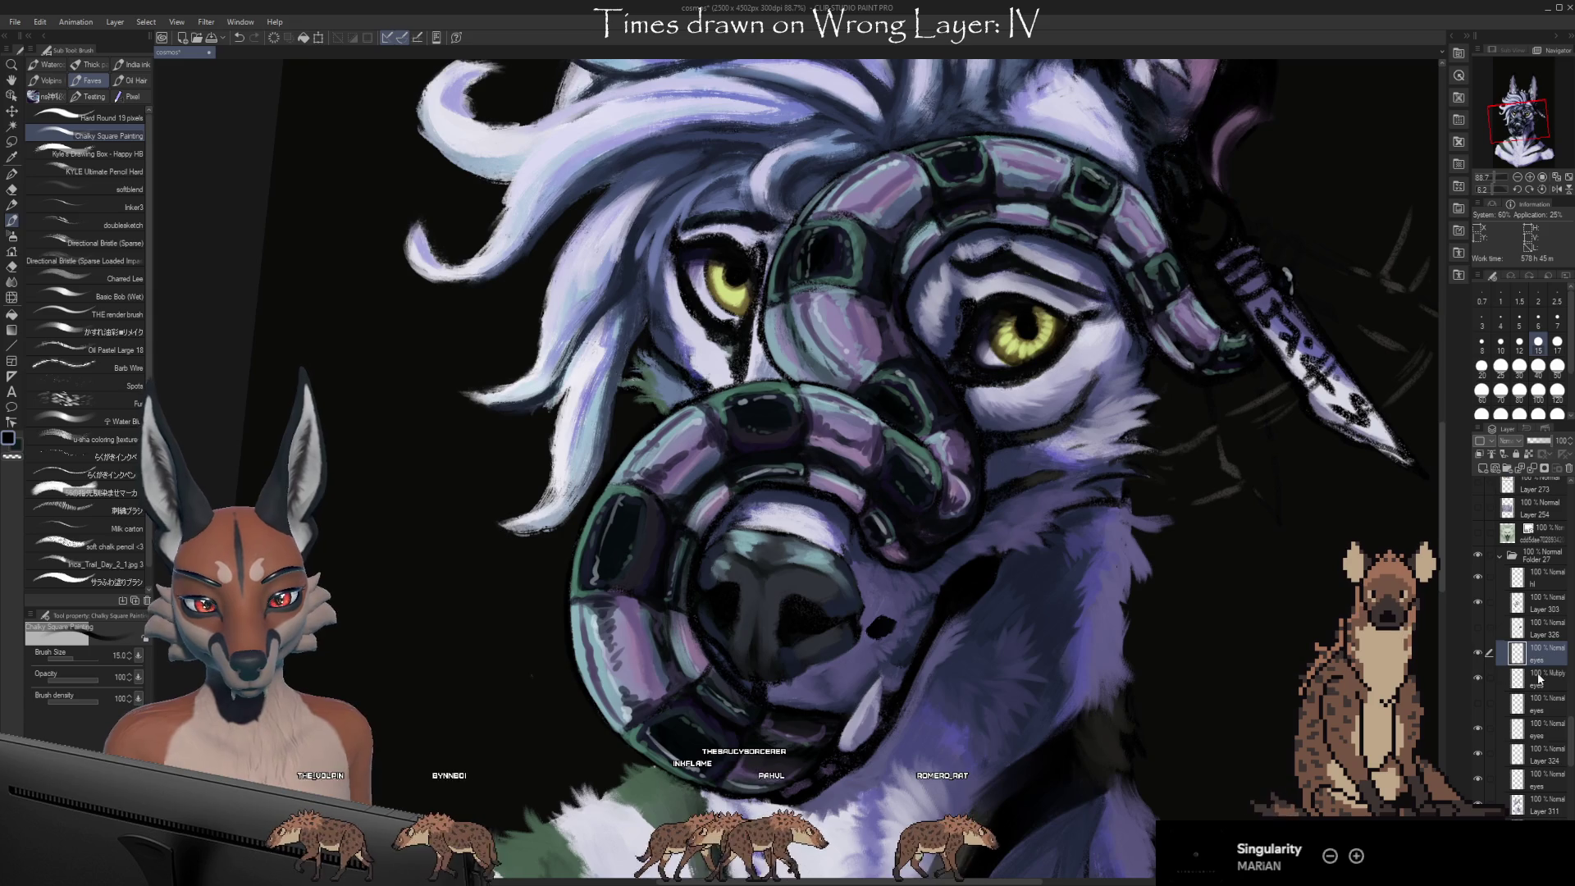
drag(1227, 698, 1218, 668)
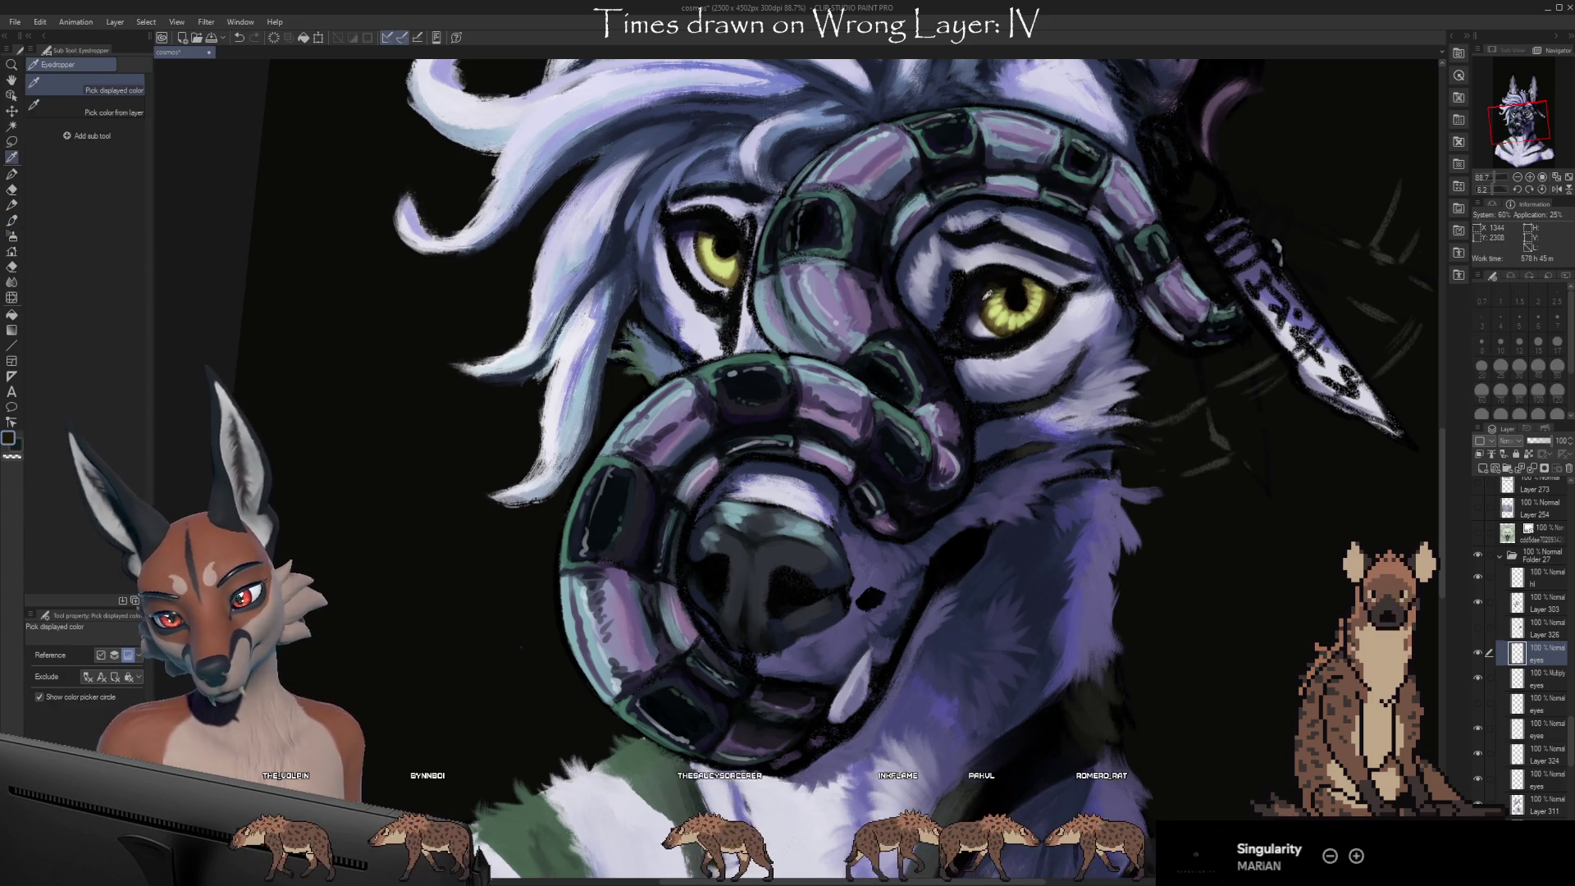
Paint the right iris and pupil with yellow-green, dark olive and near-black sampled from the eye
alt+click(994, 302)
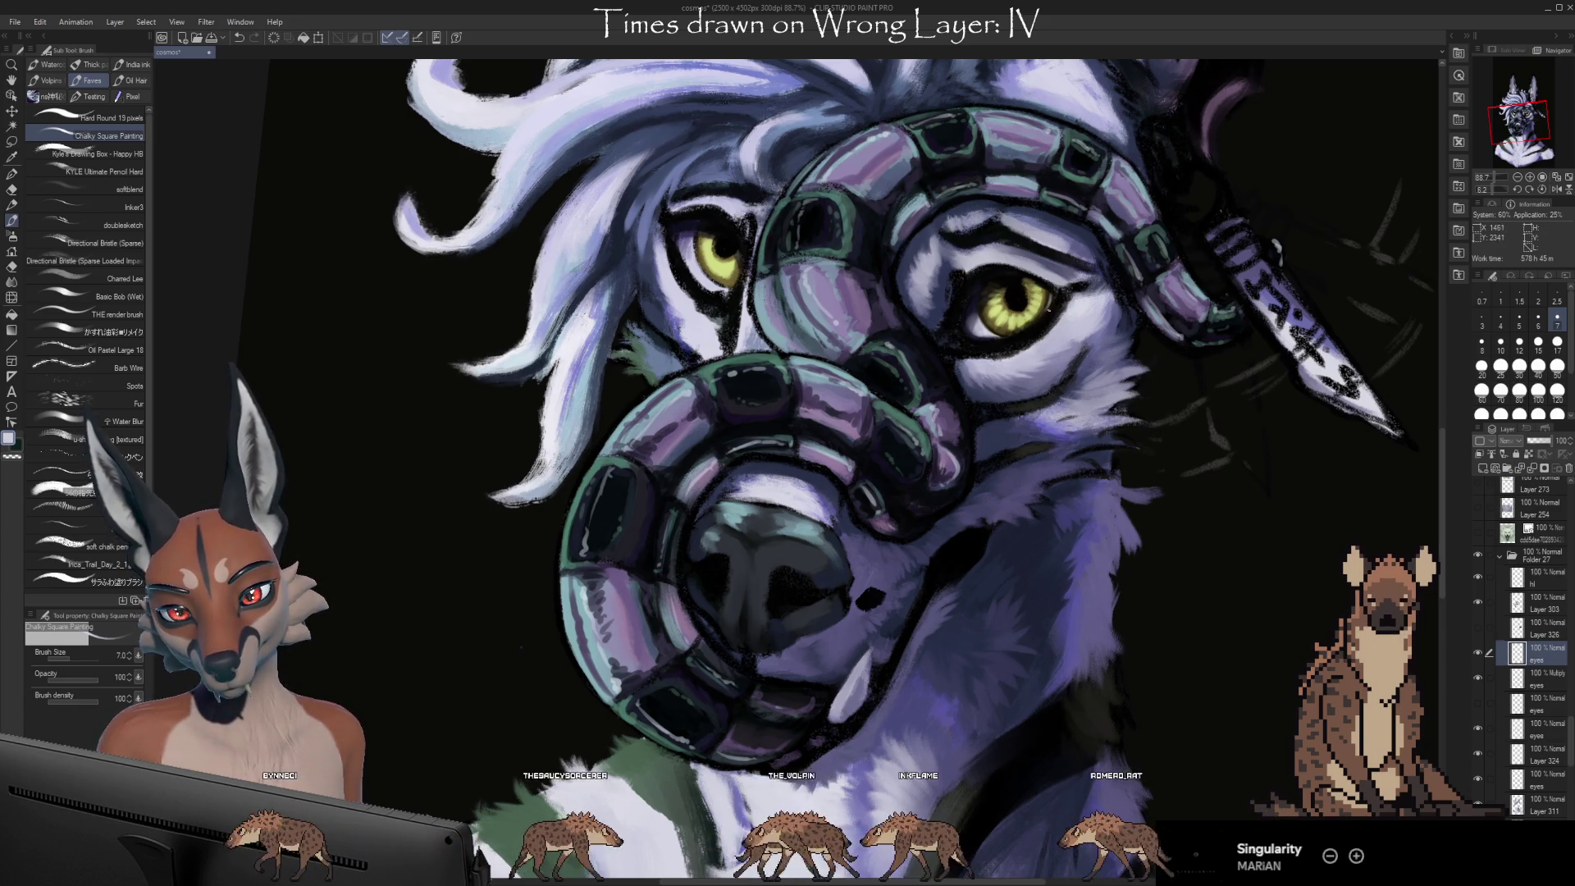
alt+click(1039, 291)
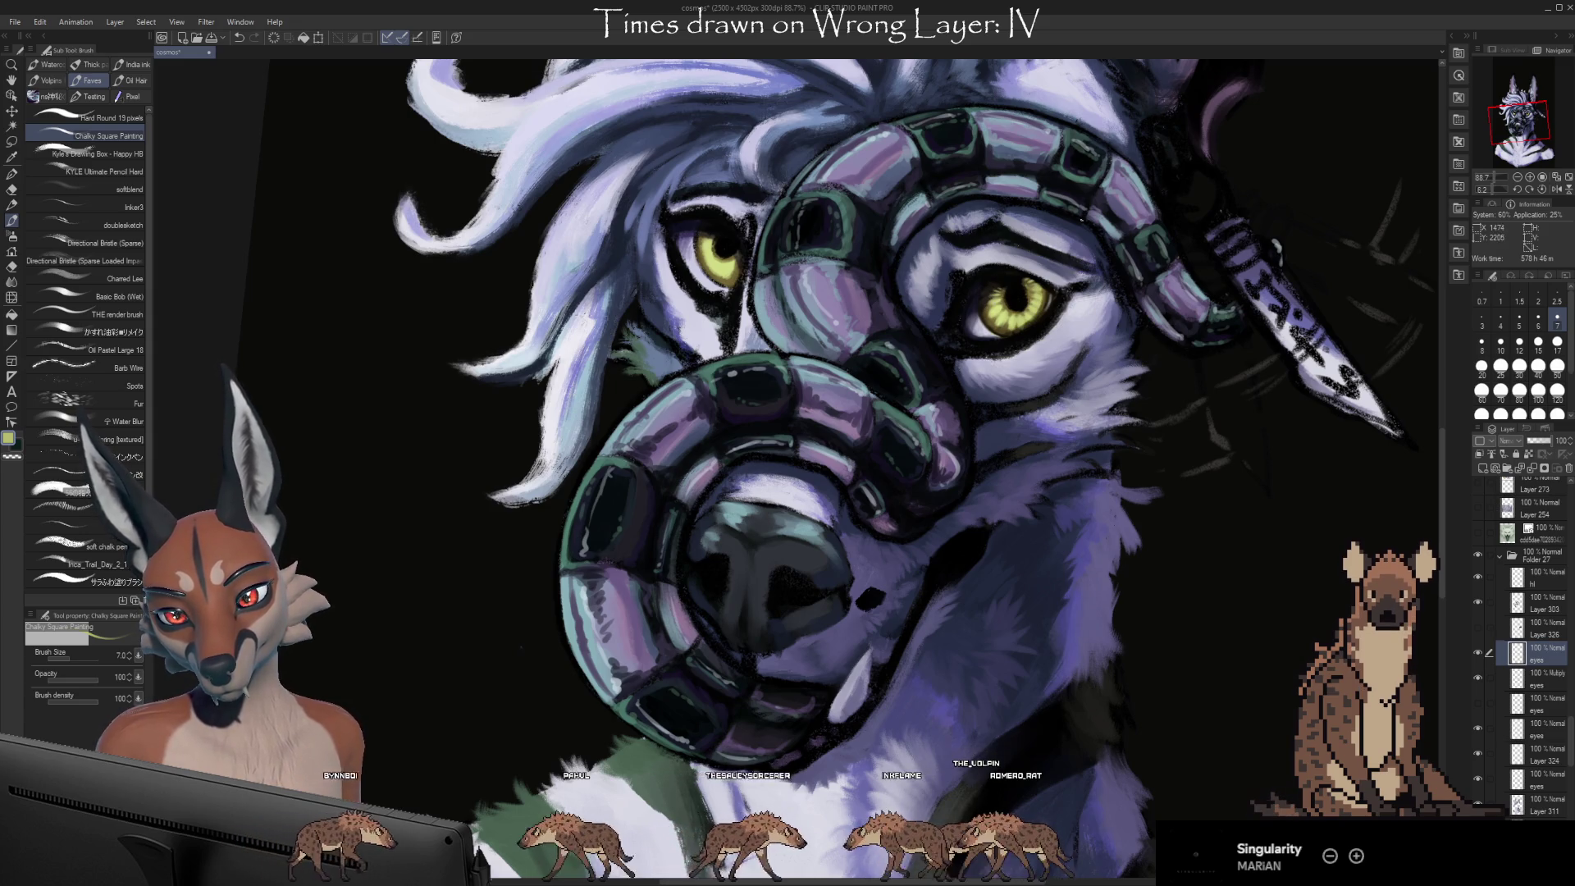
alt+click(1006, 292)
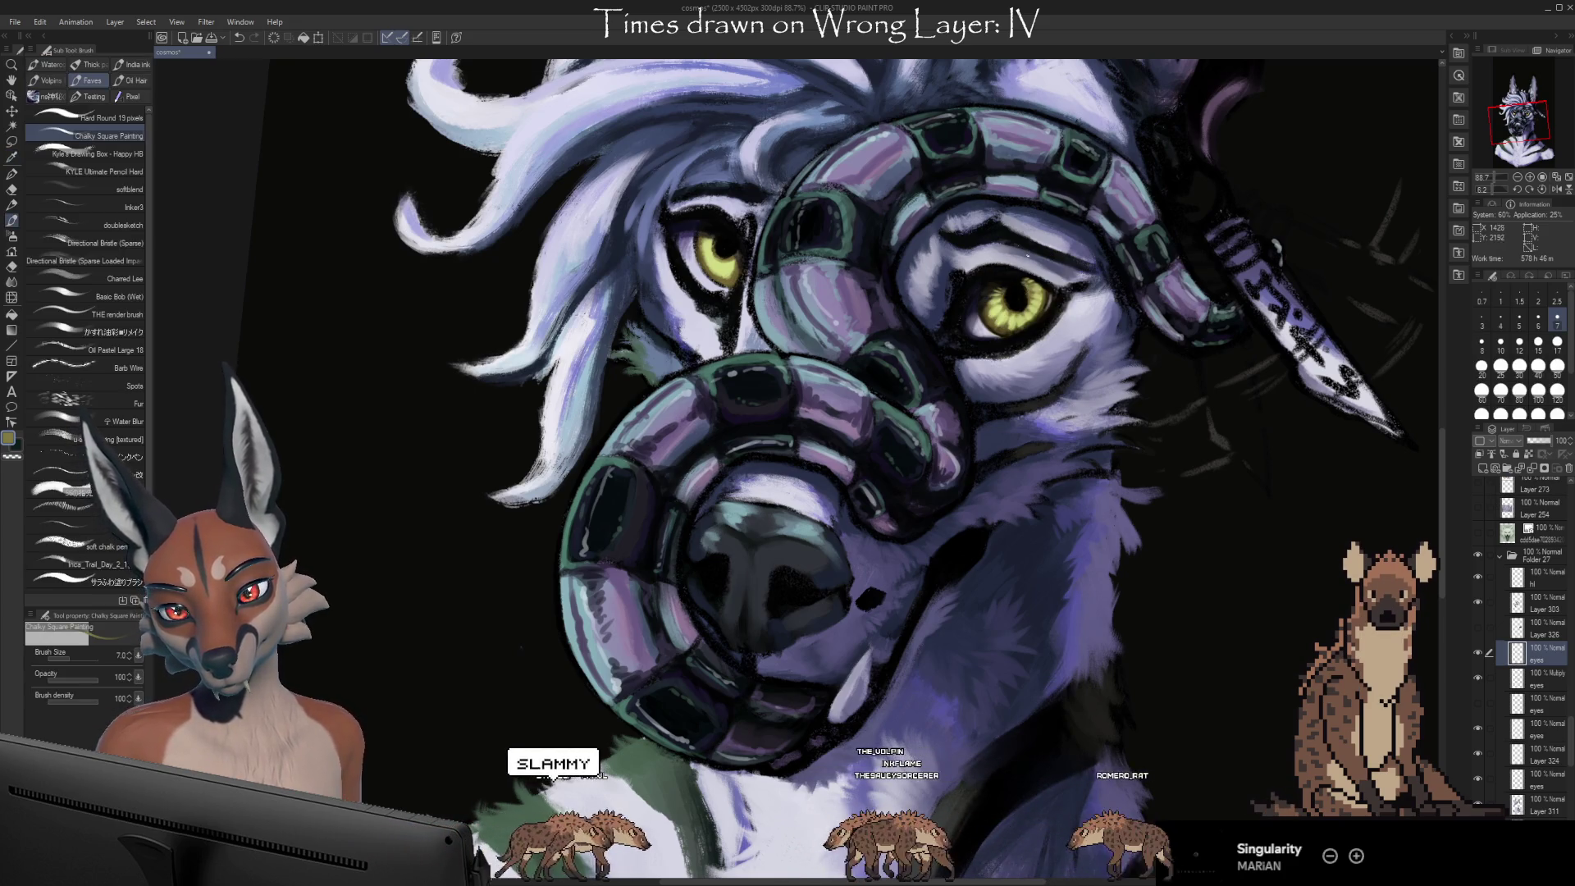
alt+click(1006, 302)
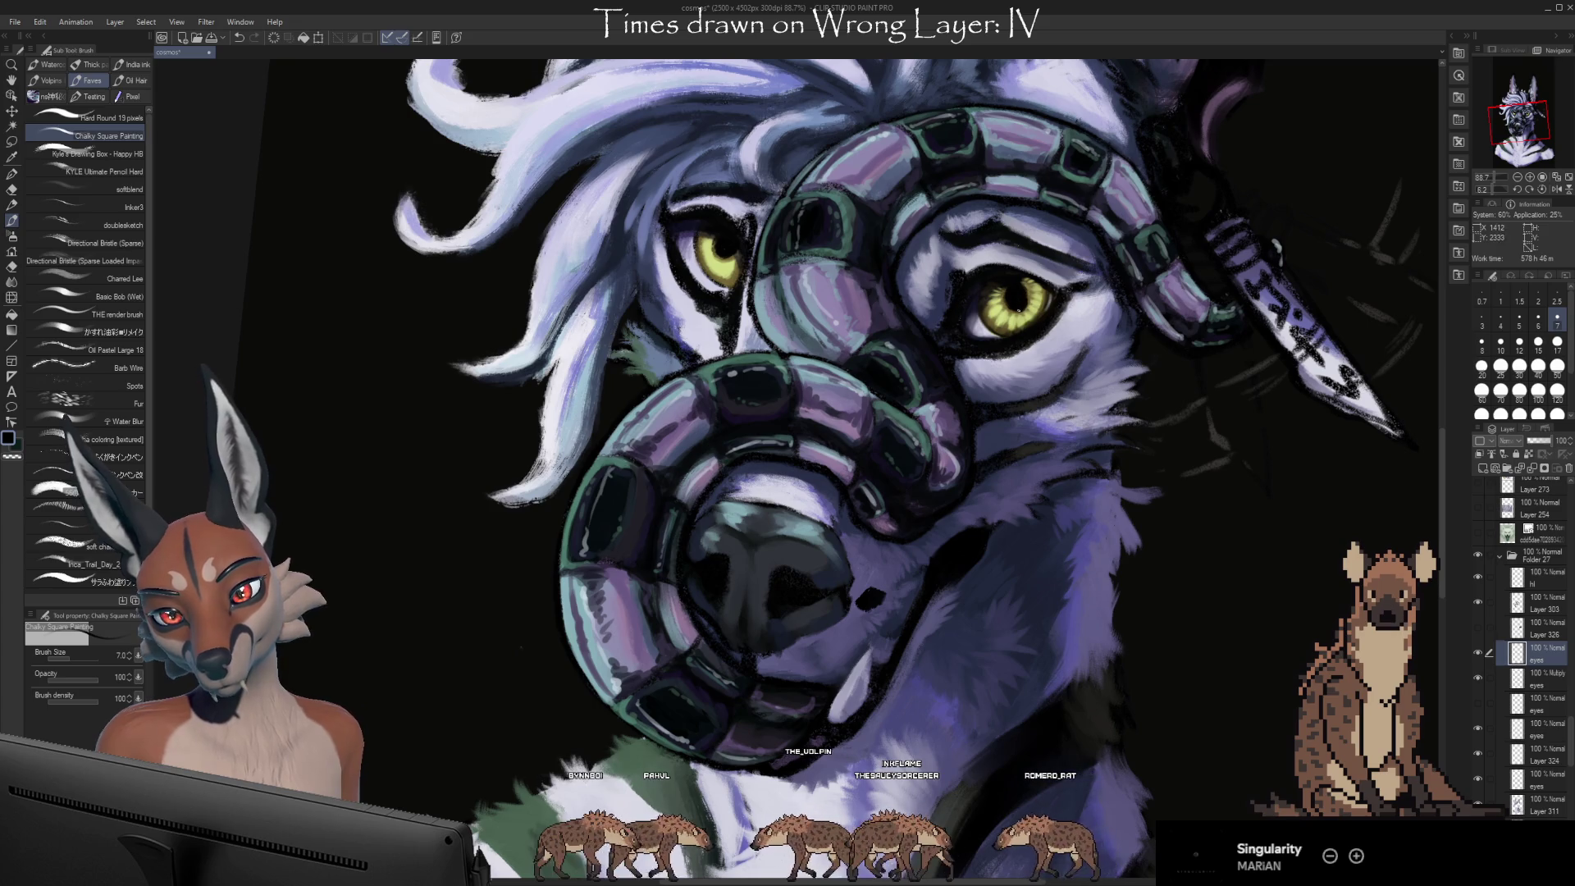
alt+click(1009, 310)
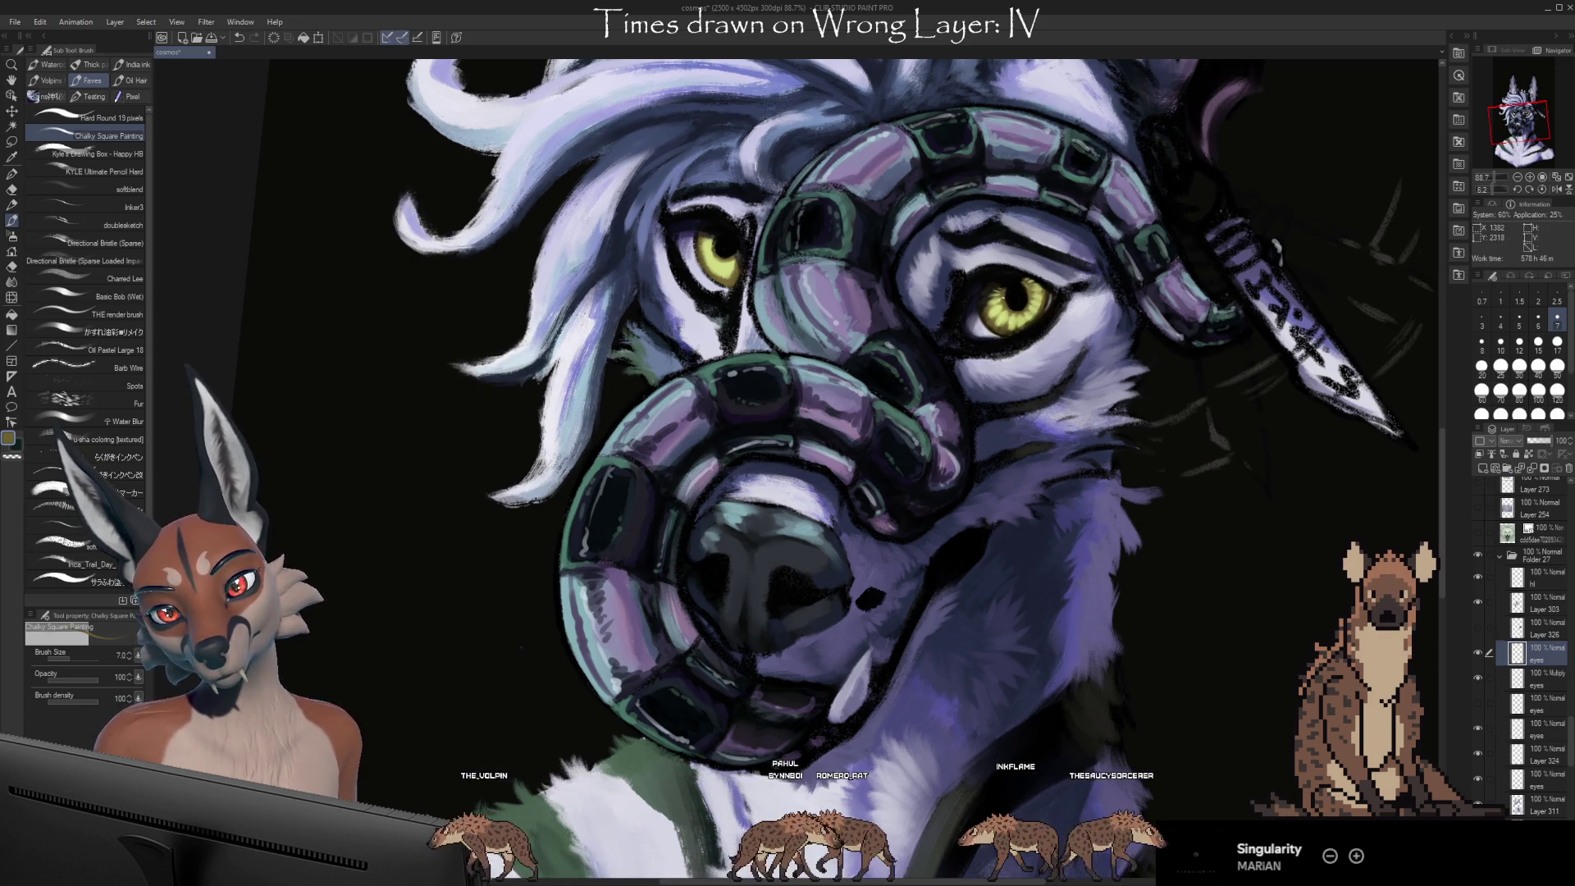
alt+click(1011, 292)
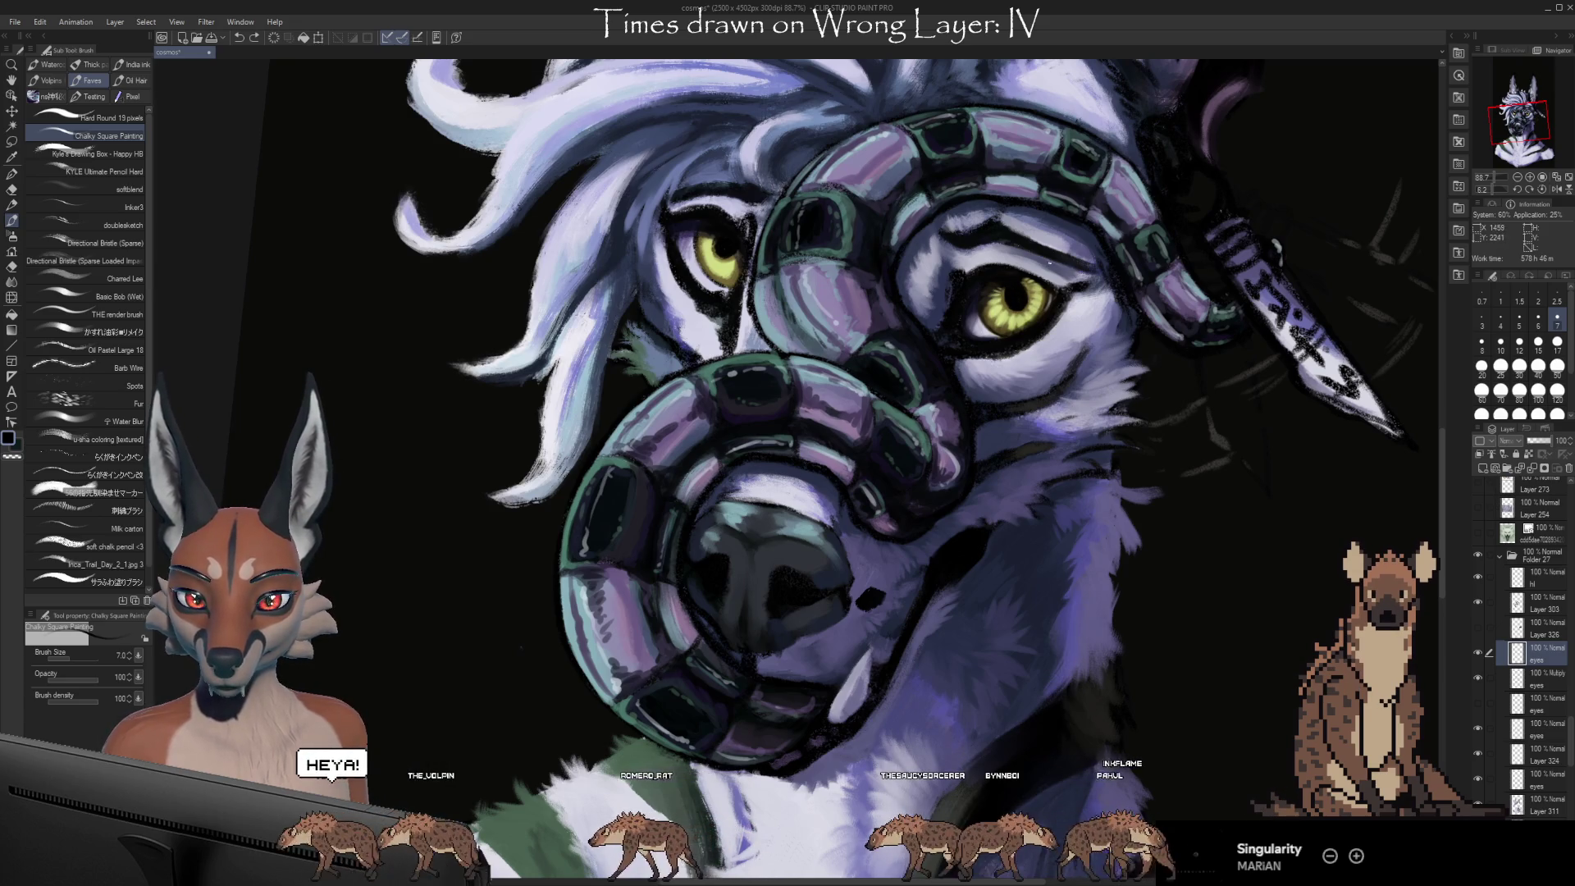
key(x)
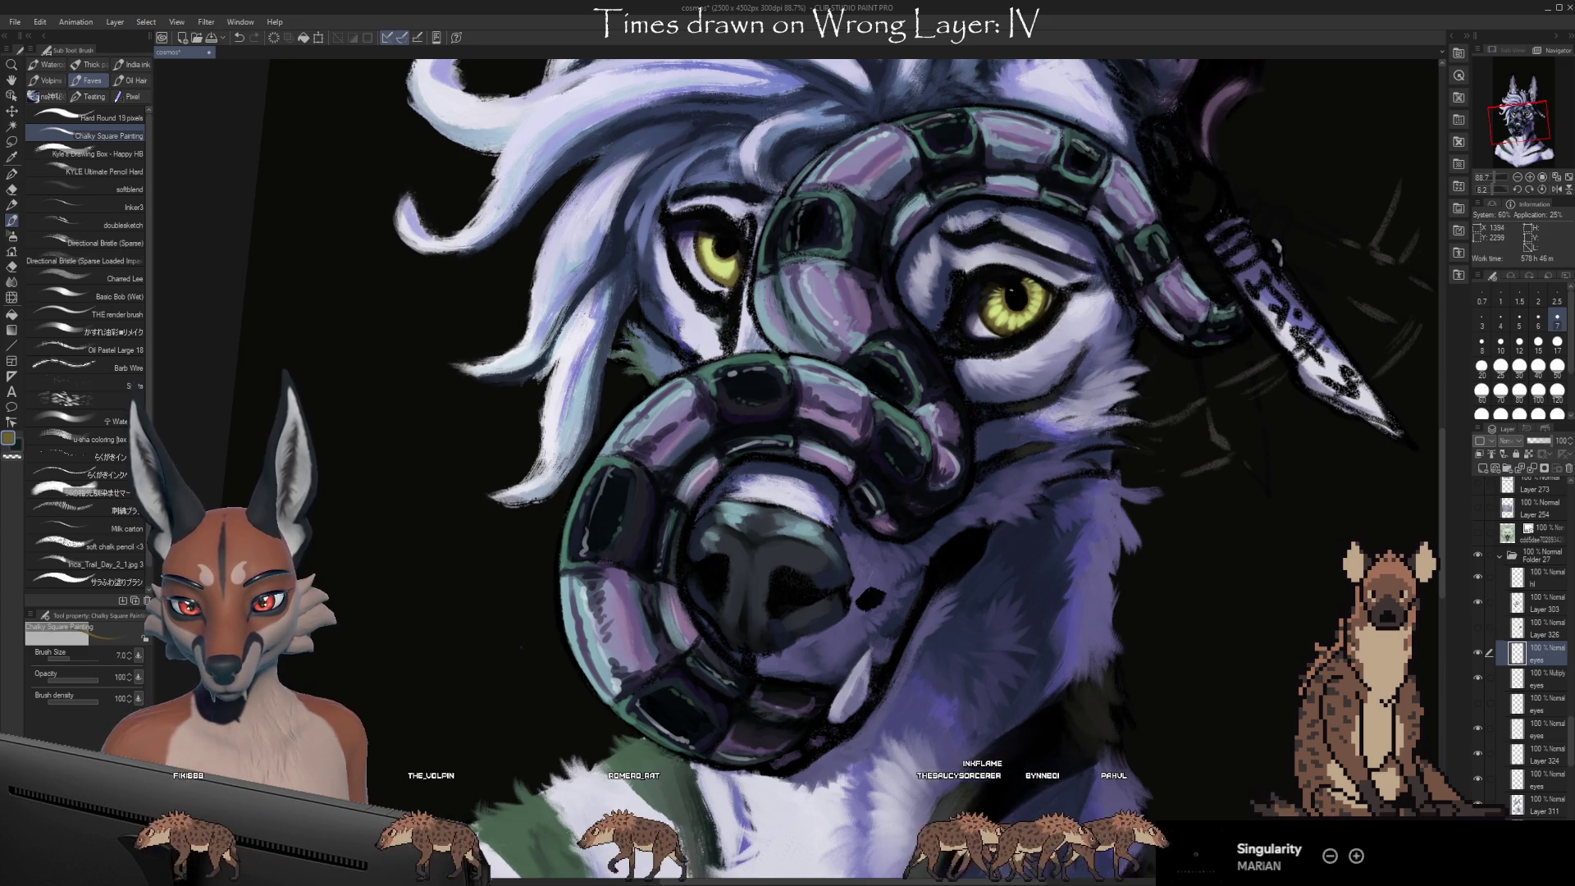
key(e)
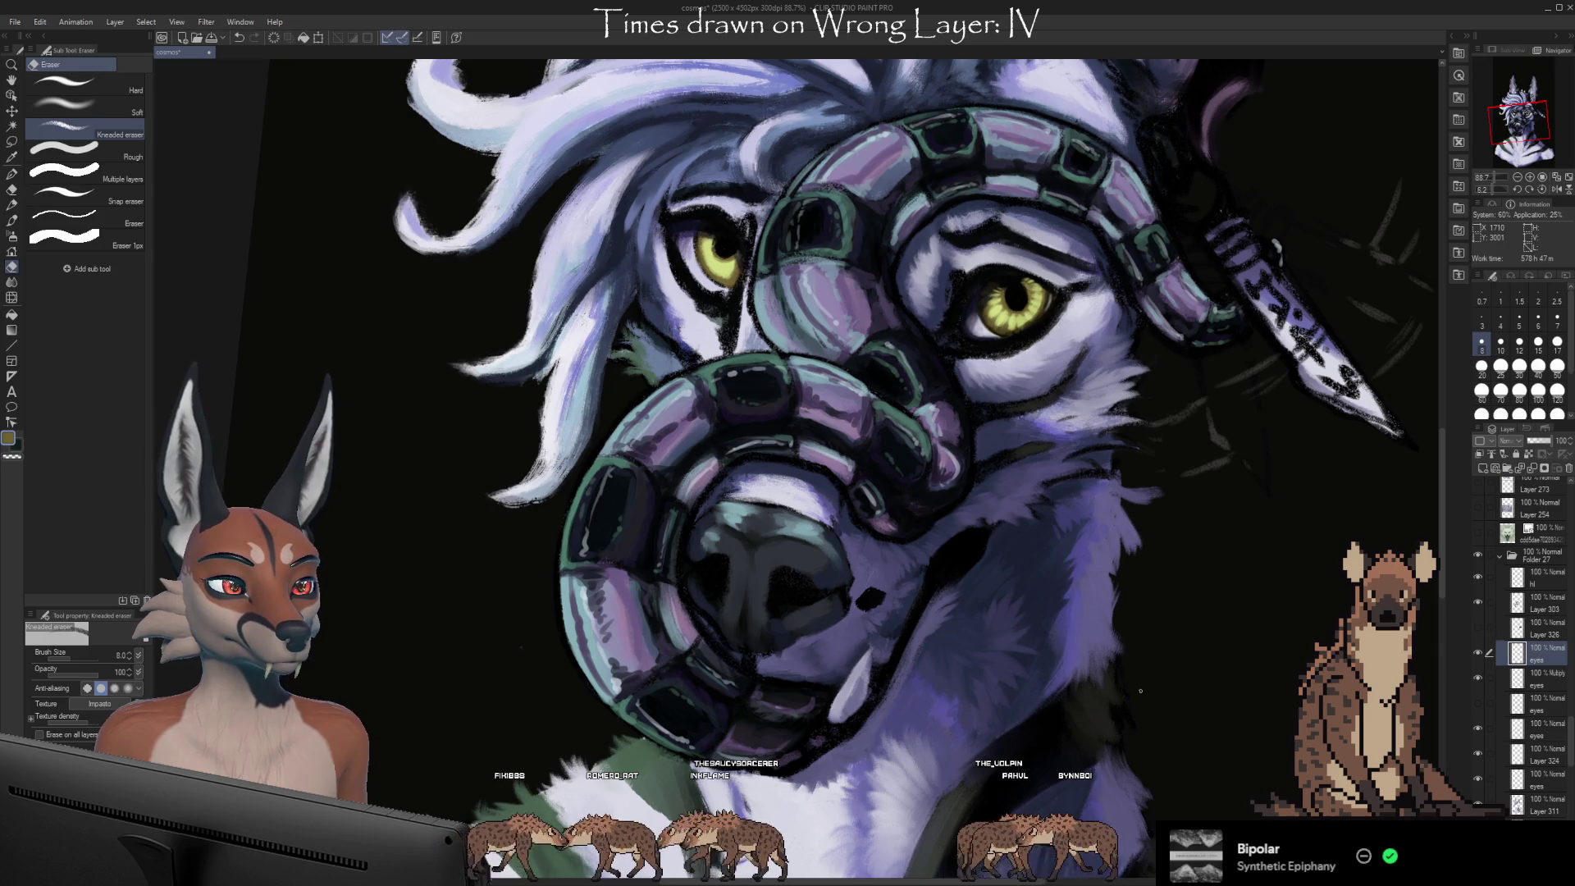
Hide a layer over the eye and paint yellow-green highlights into the right iris, tilting the canvas slightly
click(1478, 703)
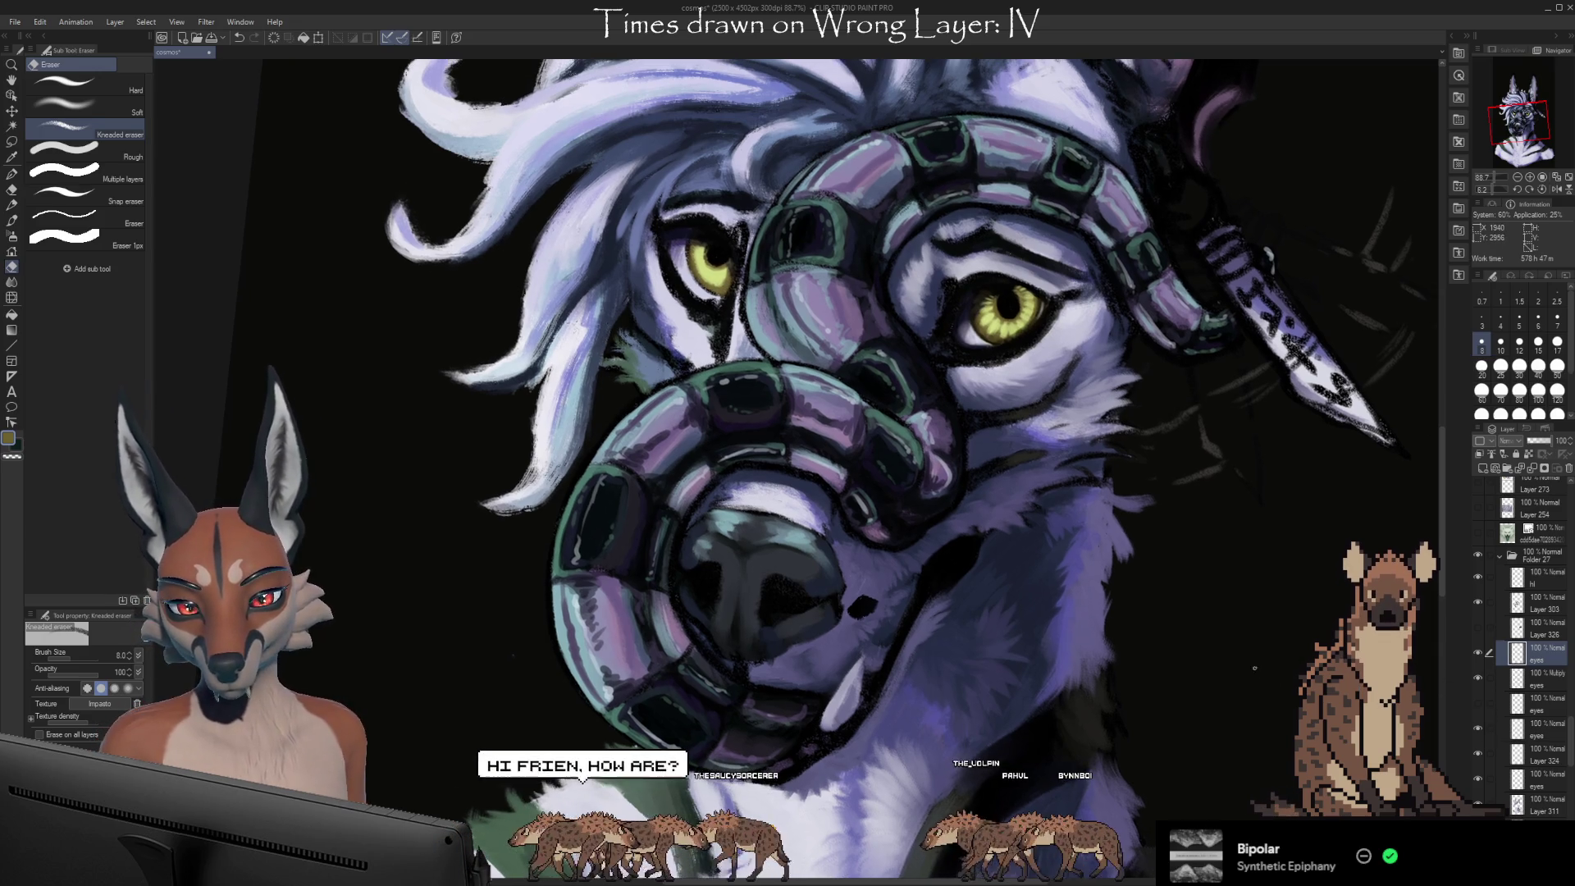
key(i)
click(1024, 338)
key(b)
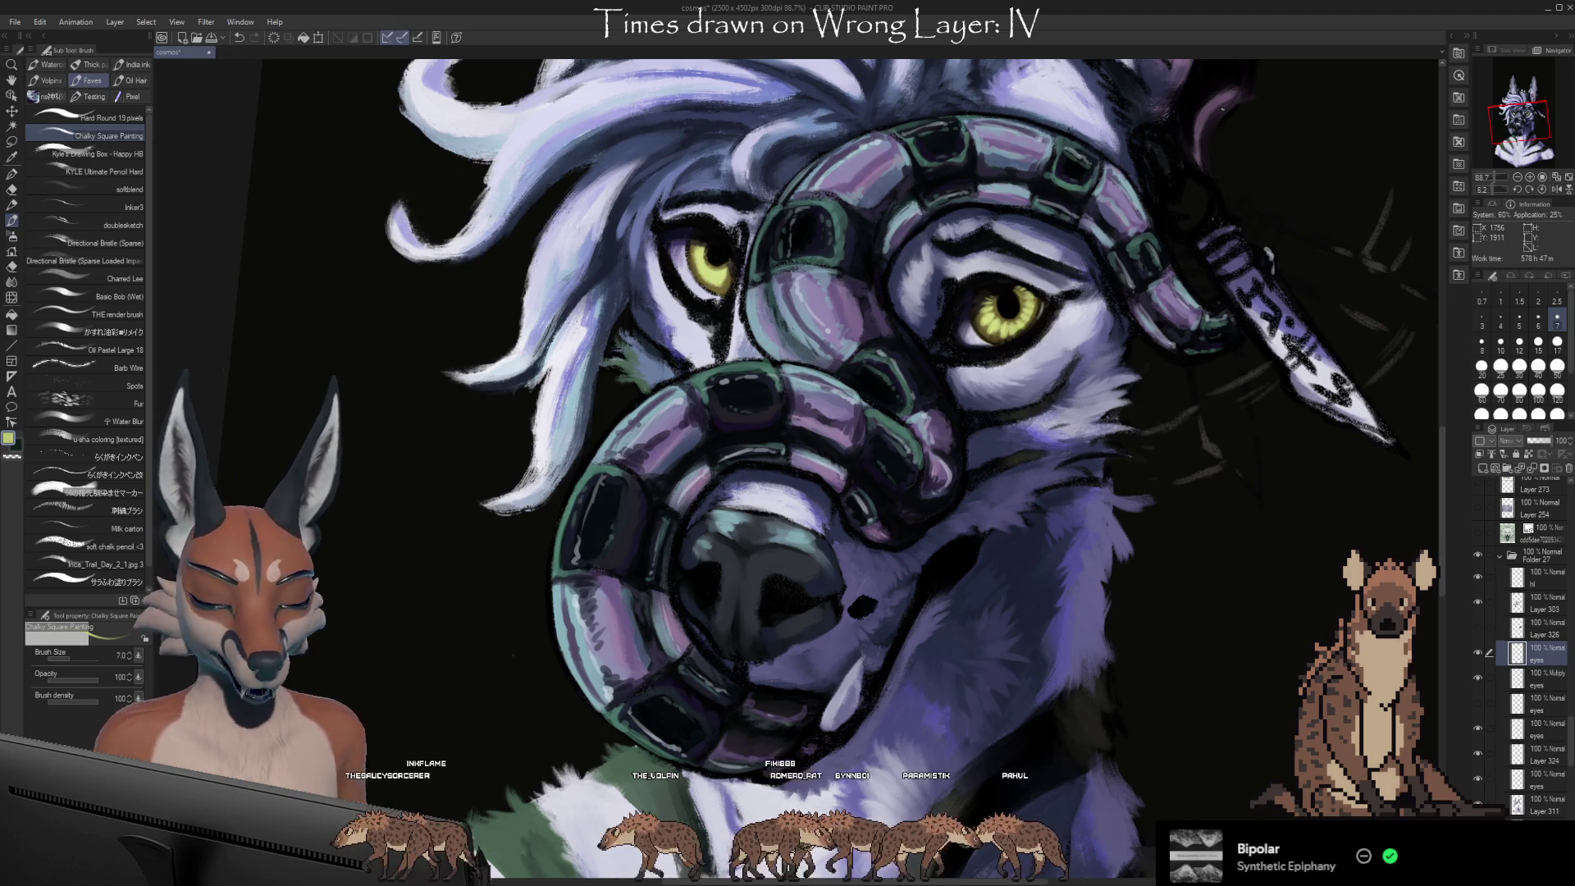
key(i)
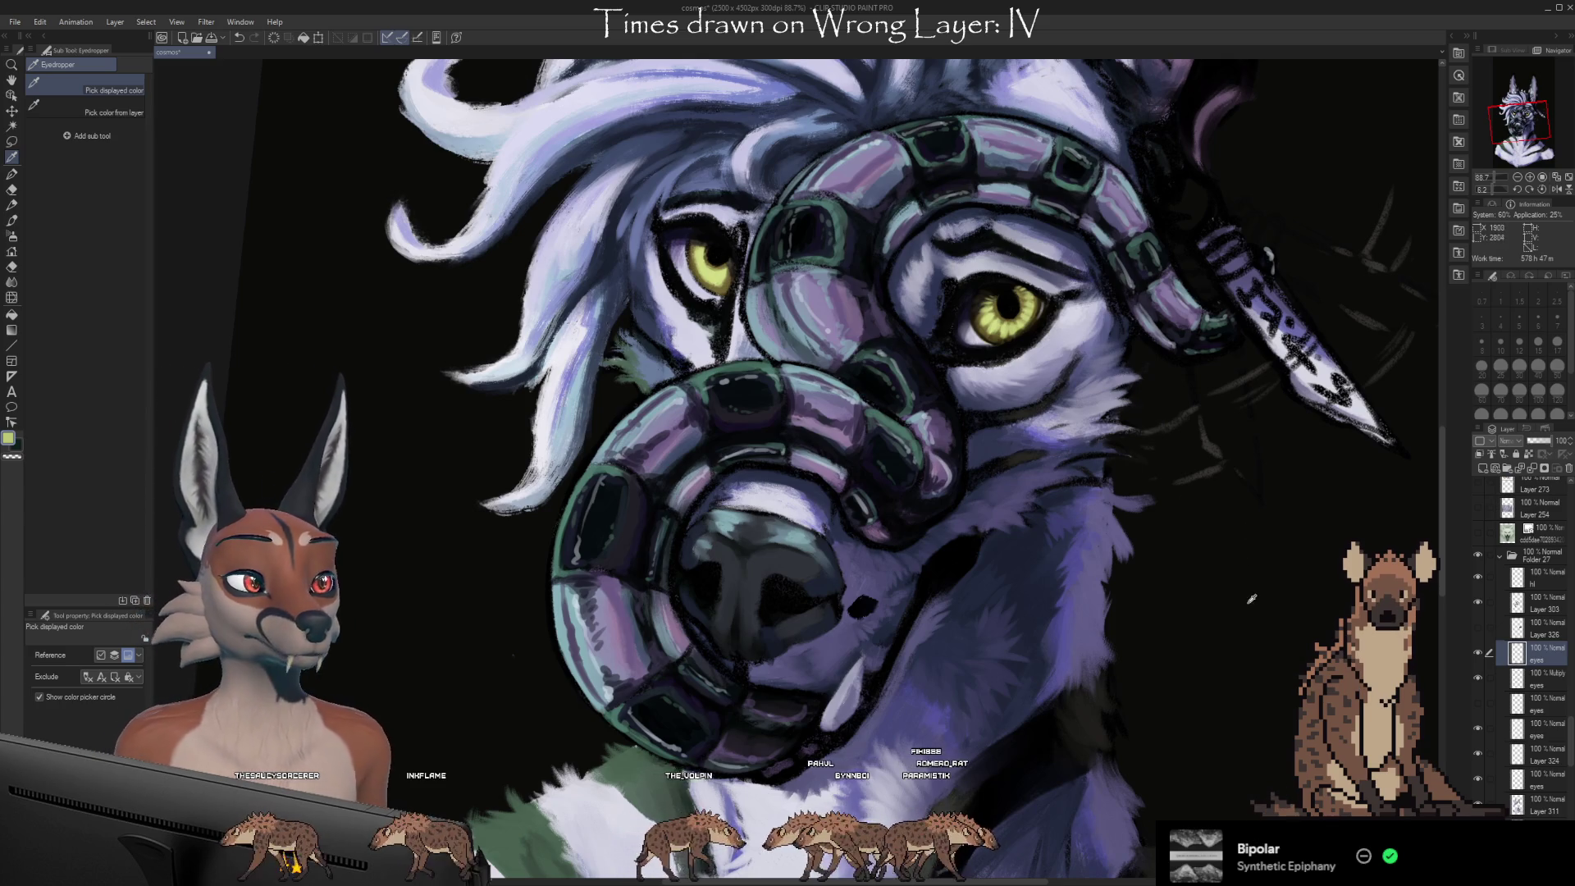
key(^)
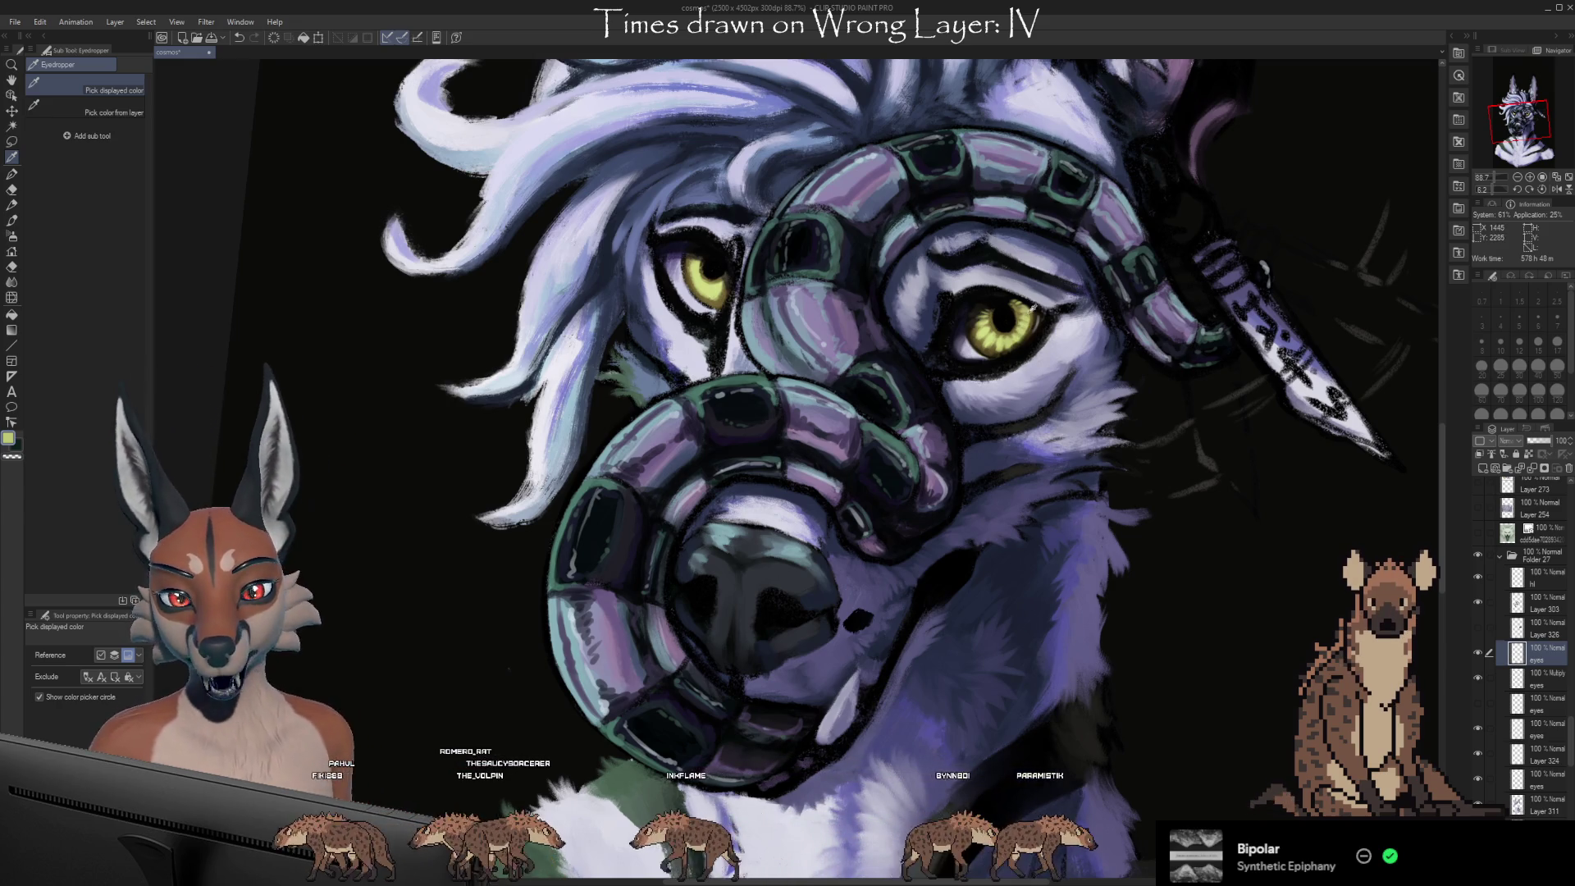
Zoom to about 165% on the eyes, rotate the view upright, and pan to centre them
scroll(1037, 306, up, 5)
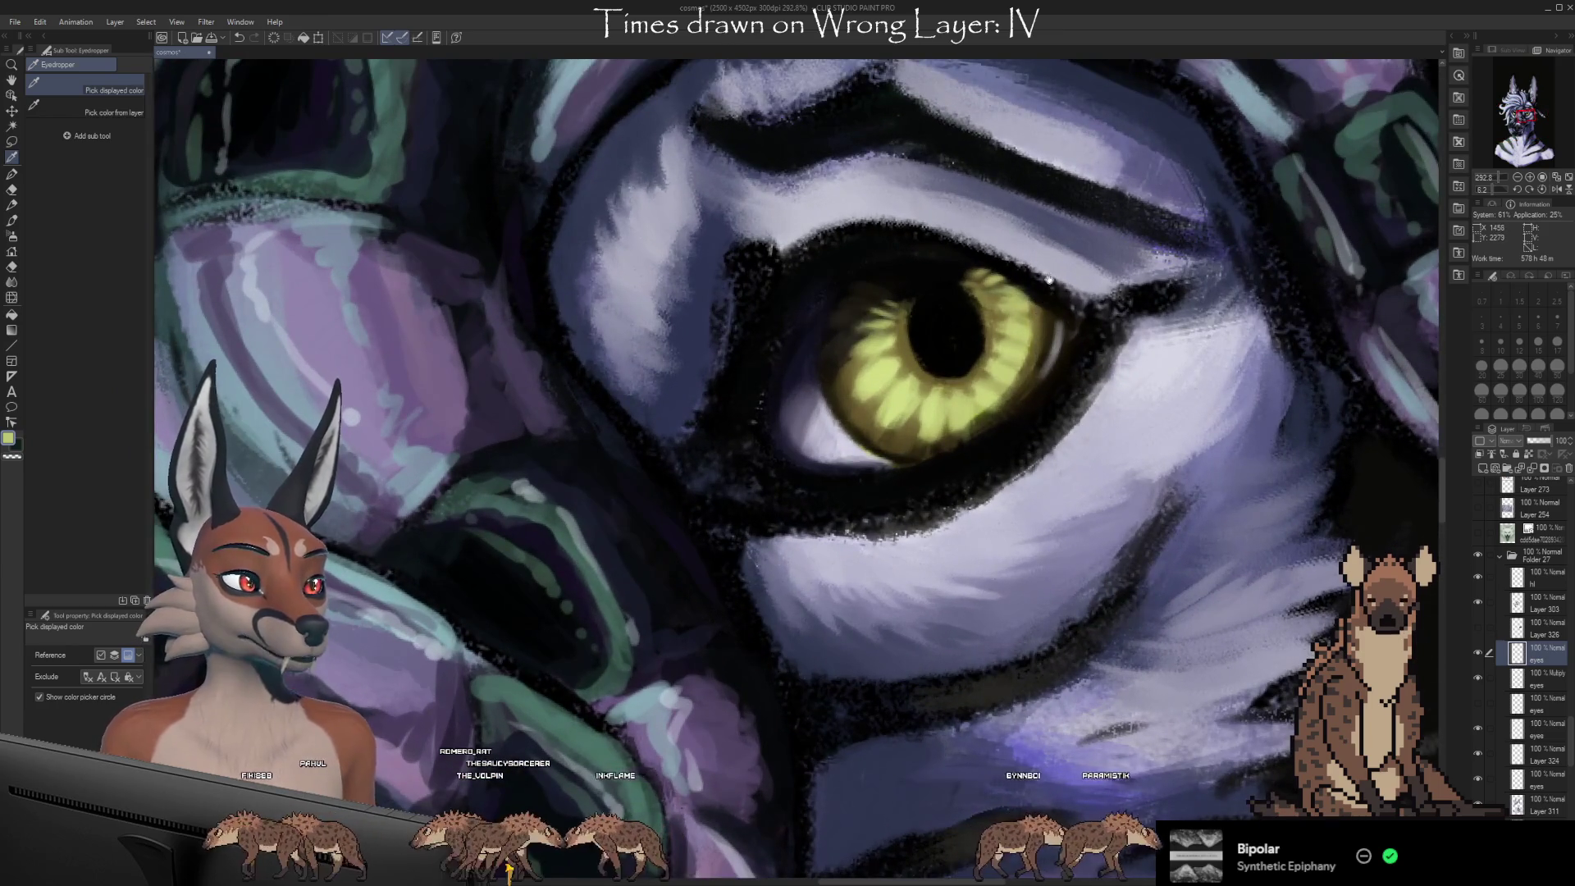
scroll(1034, 320, up, 4)
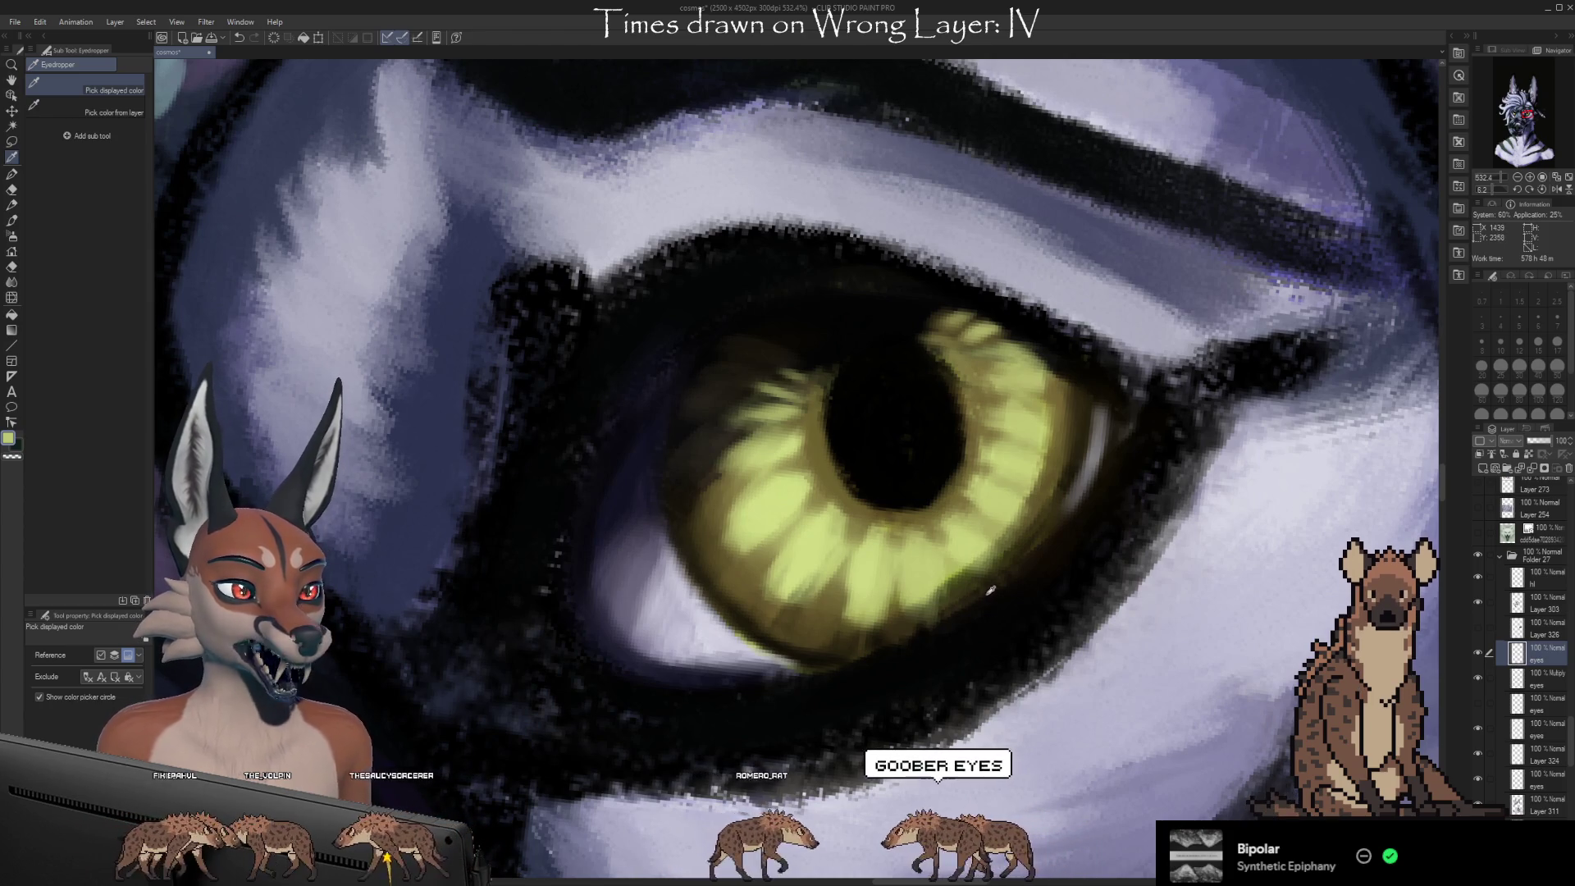
scroll(987, 369, down, 5)
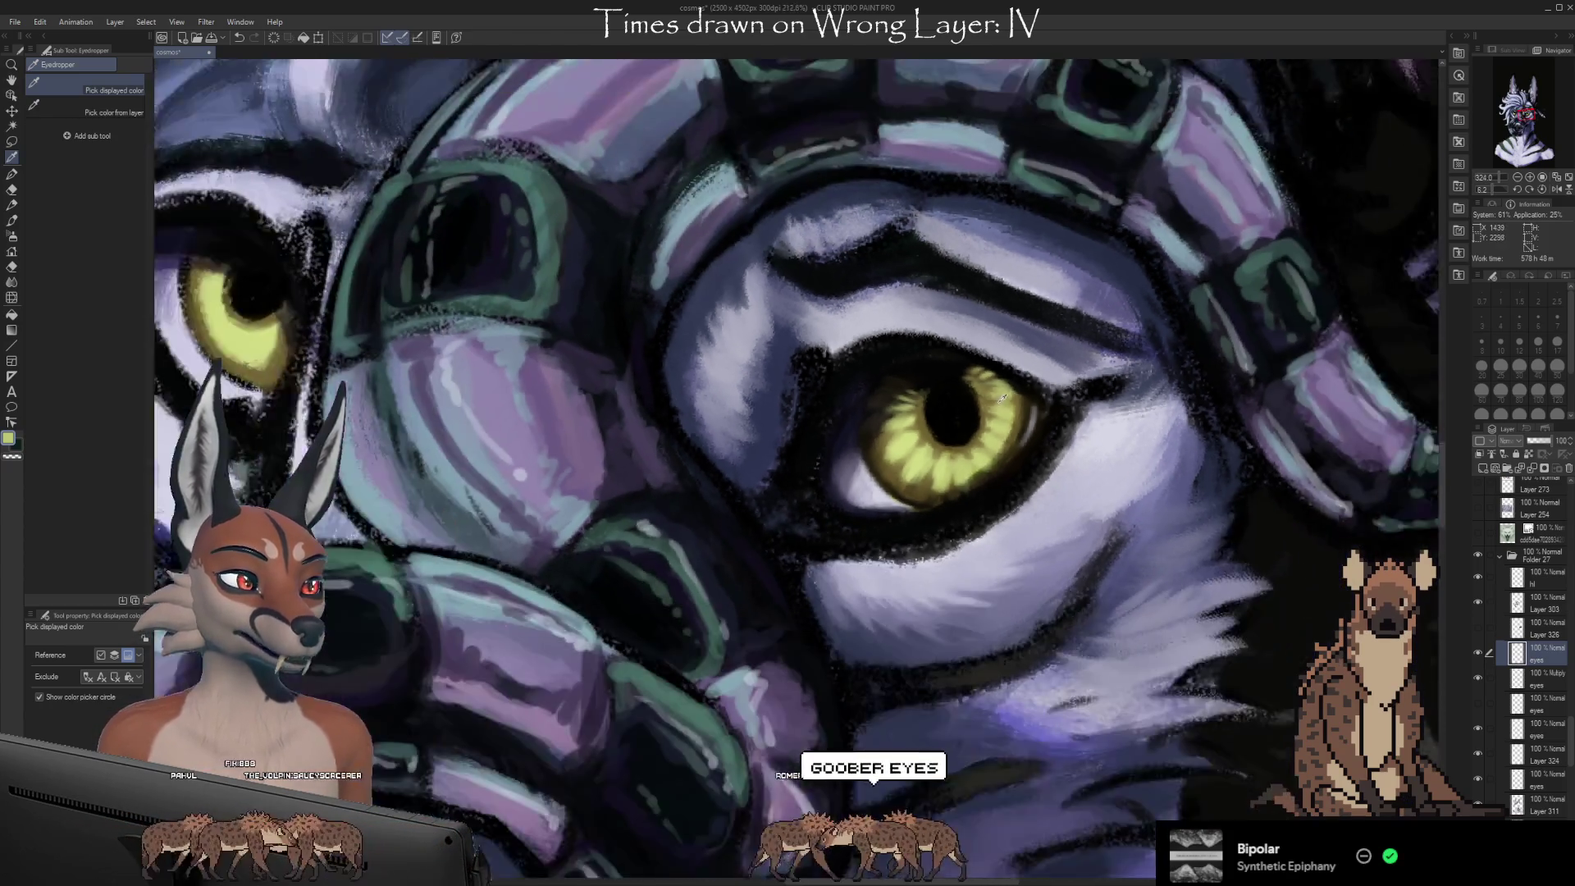
scroll(1011, 392, down, 4)
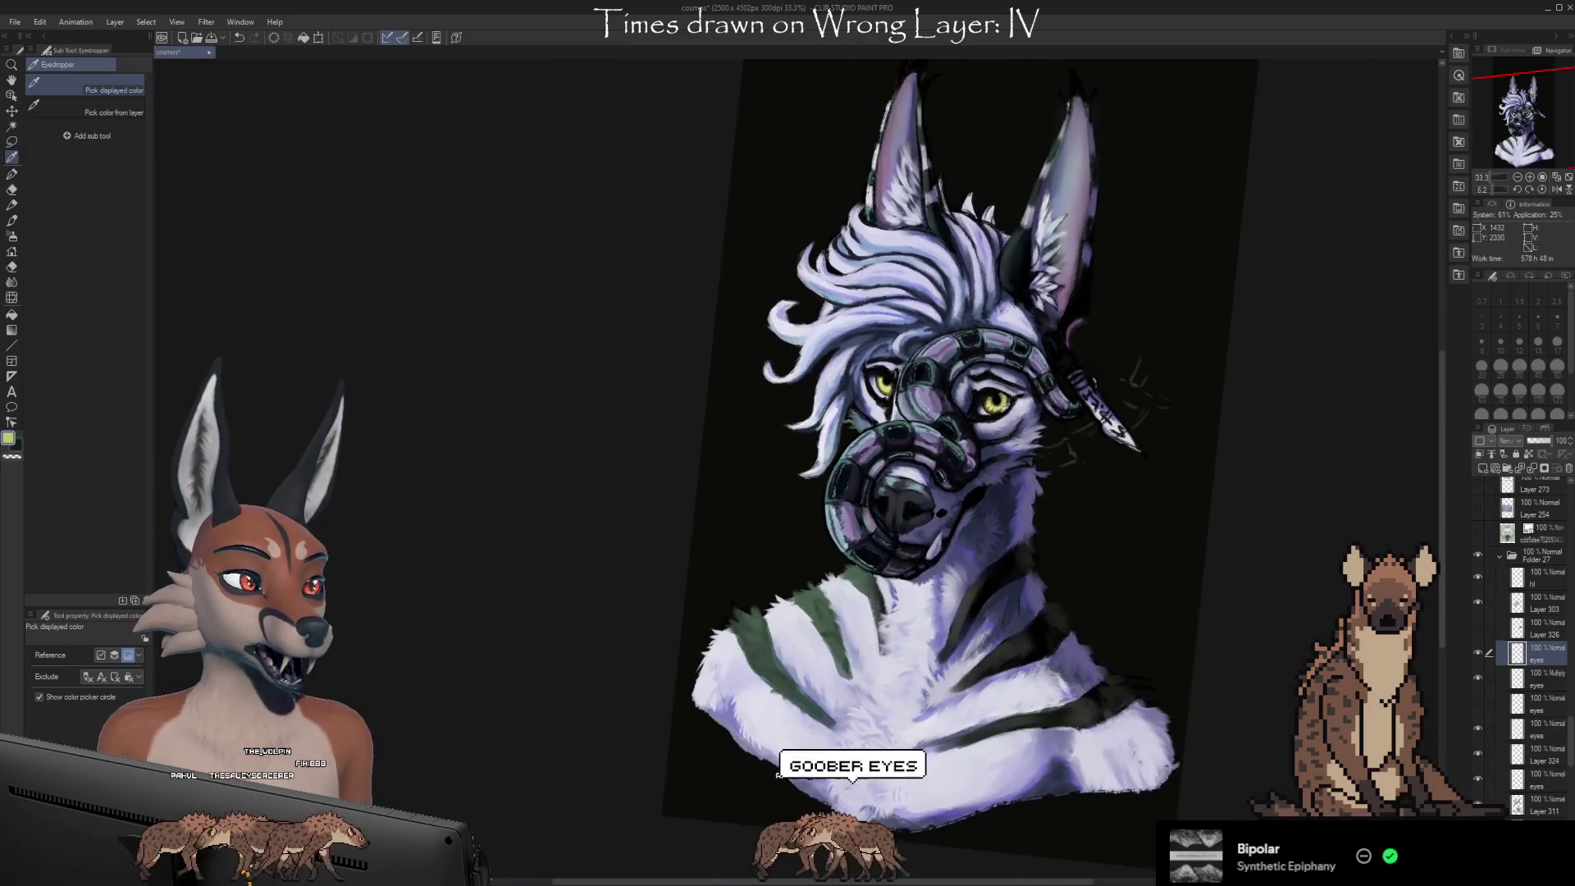
drag(1068, 561, 1148, 561)
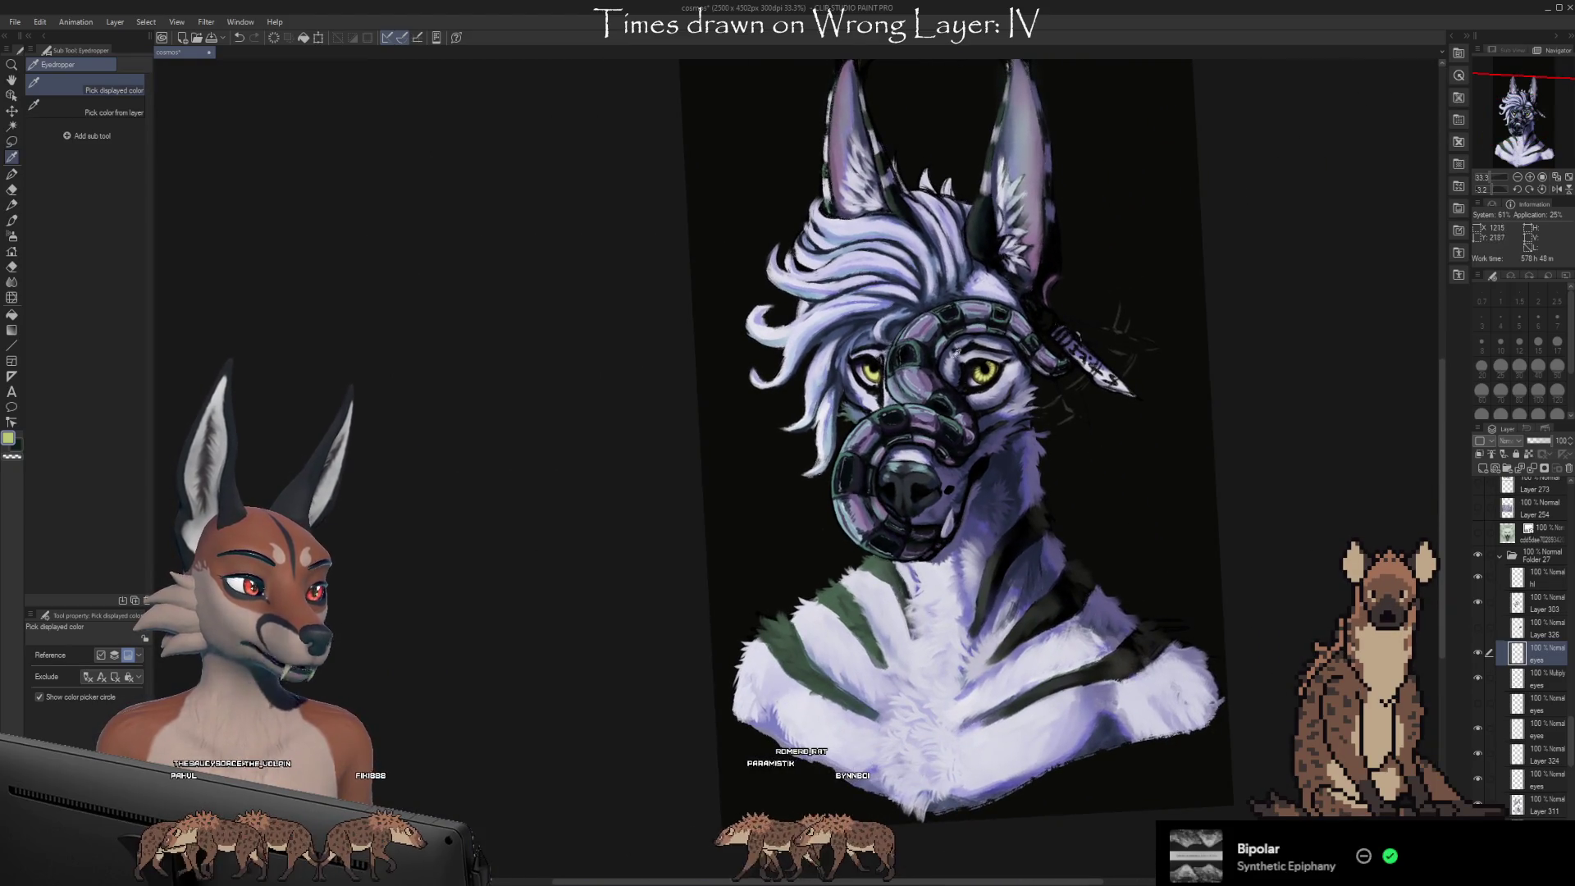
scroll(956, 349, up, 4)
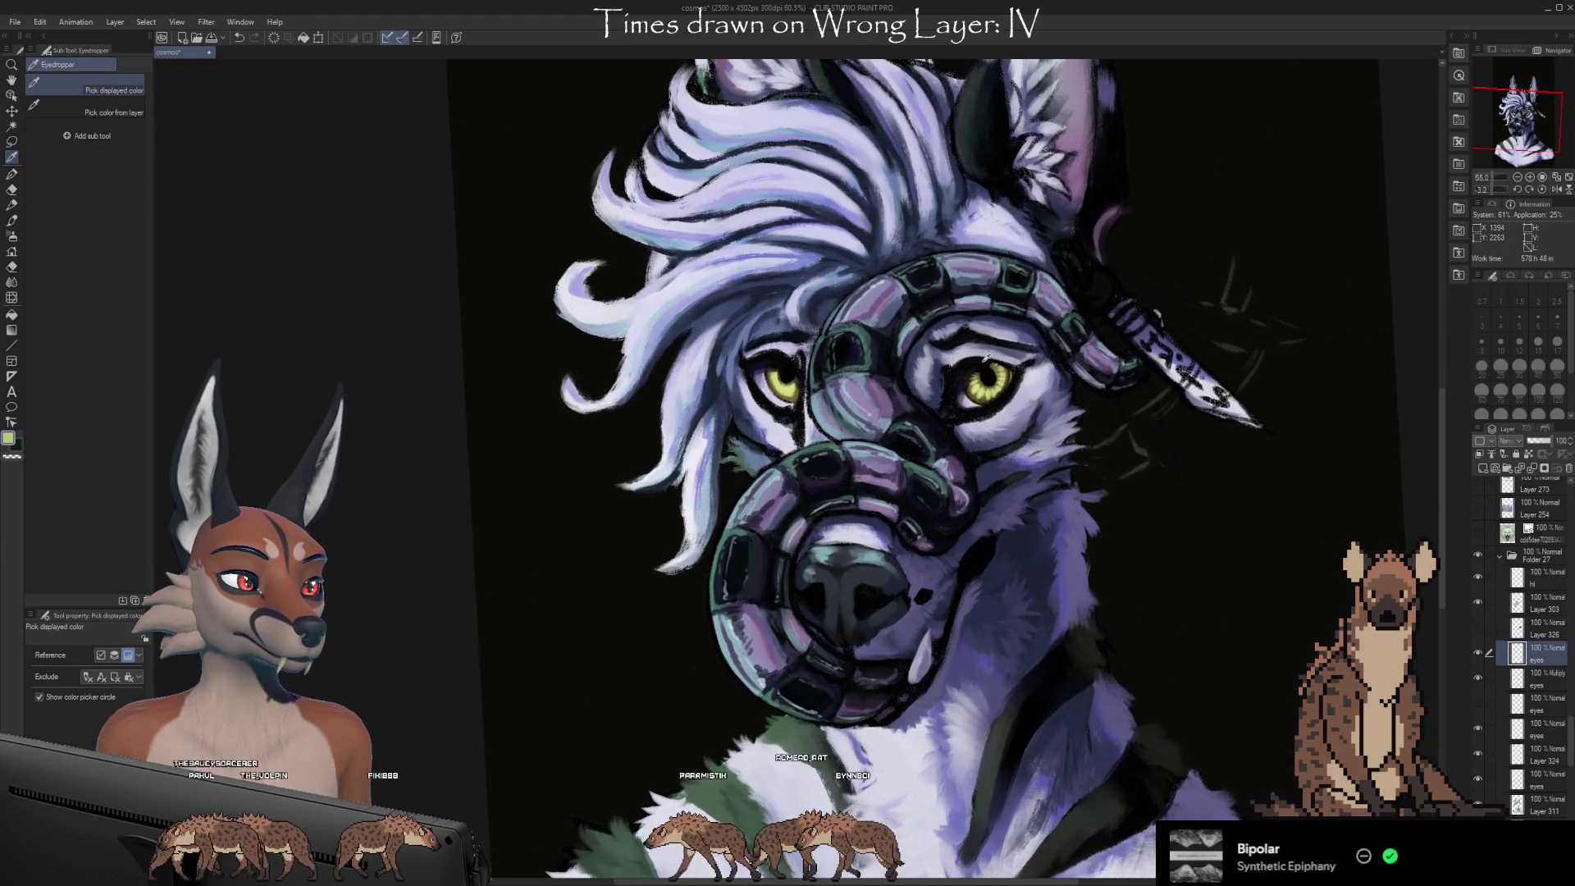
scroll(986, 359, up, 4)
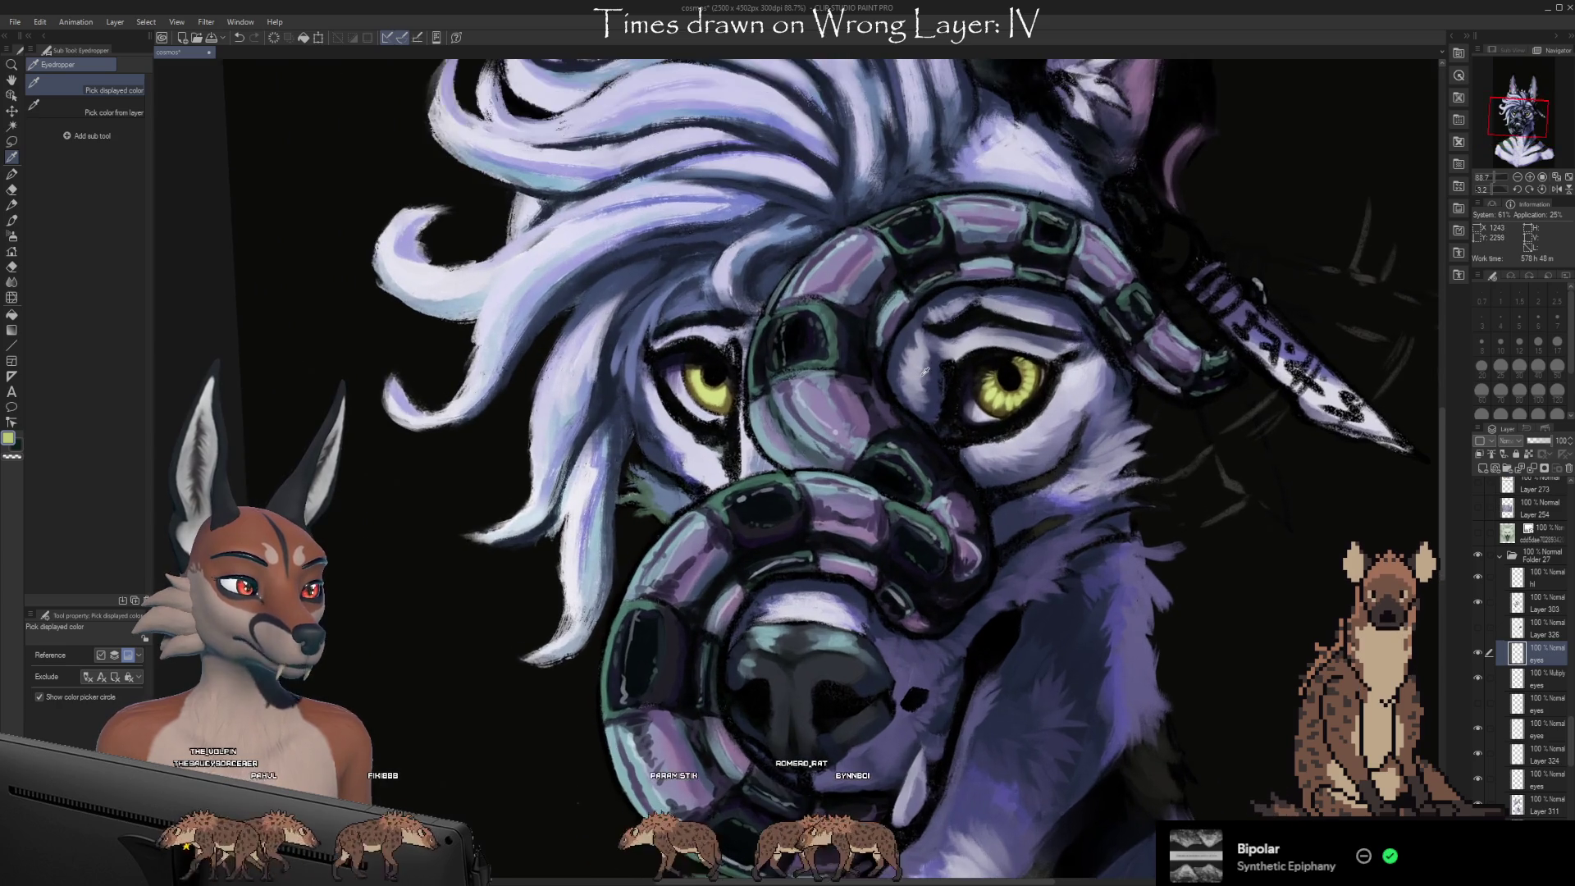
scroll(926, 371, up, 5)
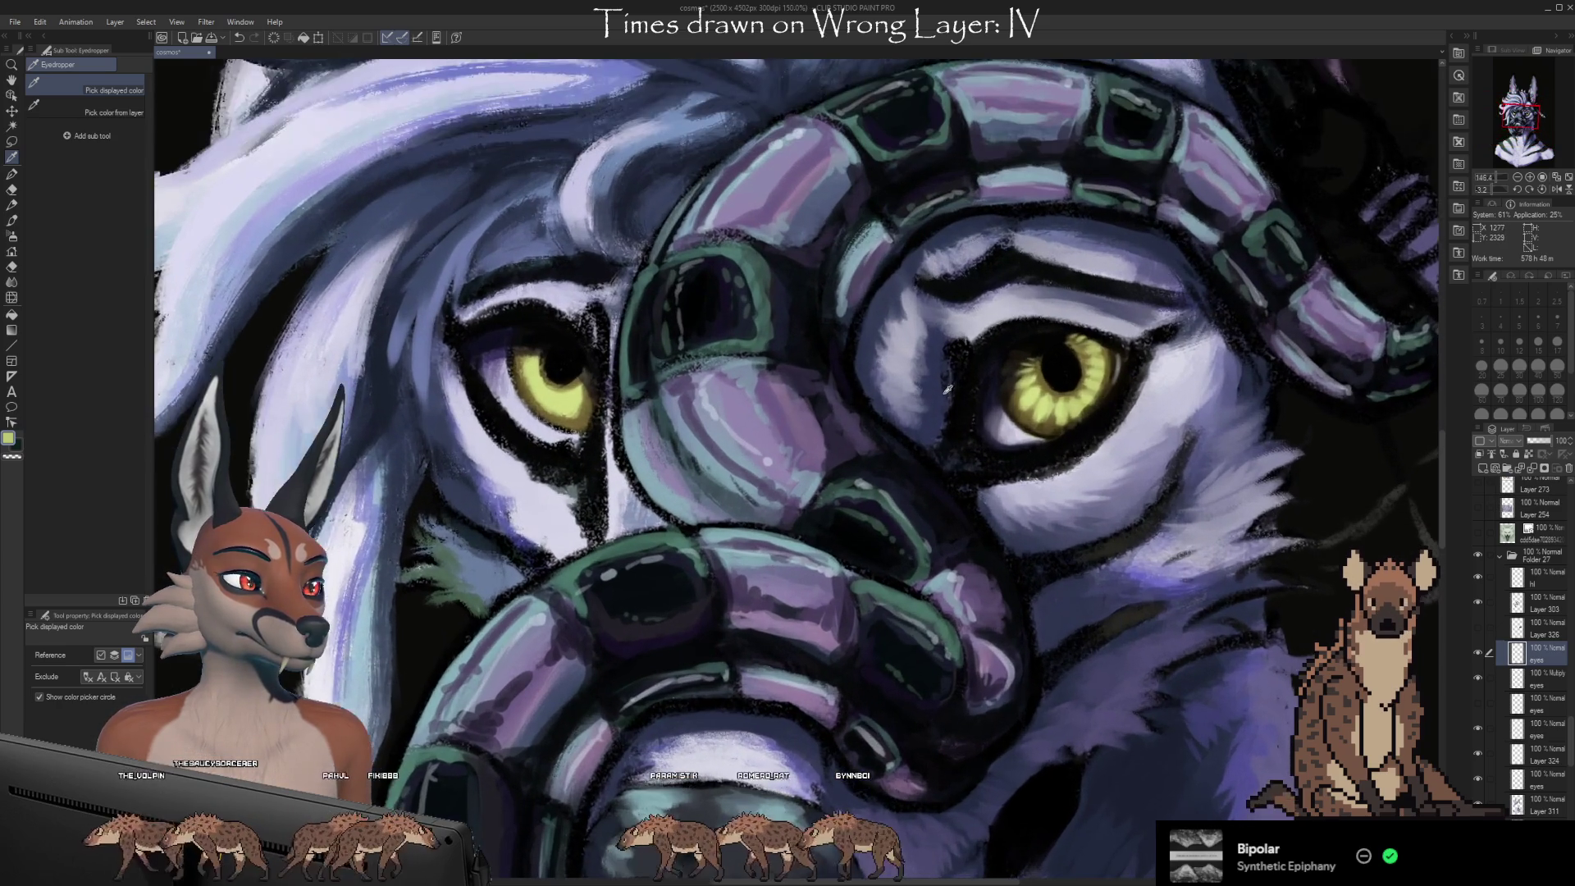
scroll(947, 389, up, 3)
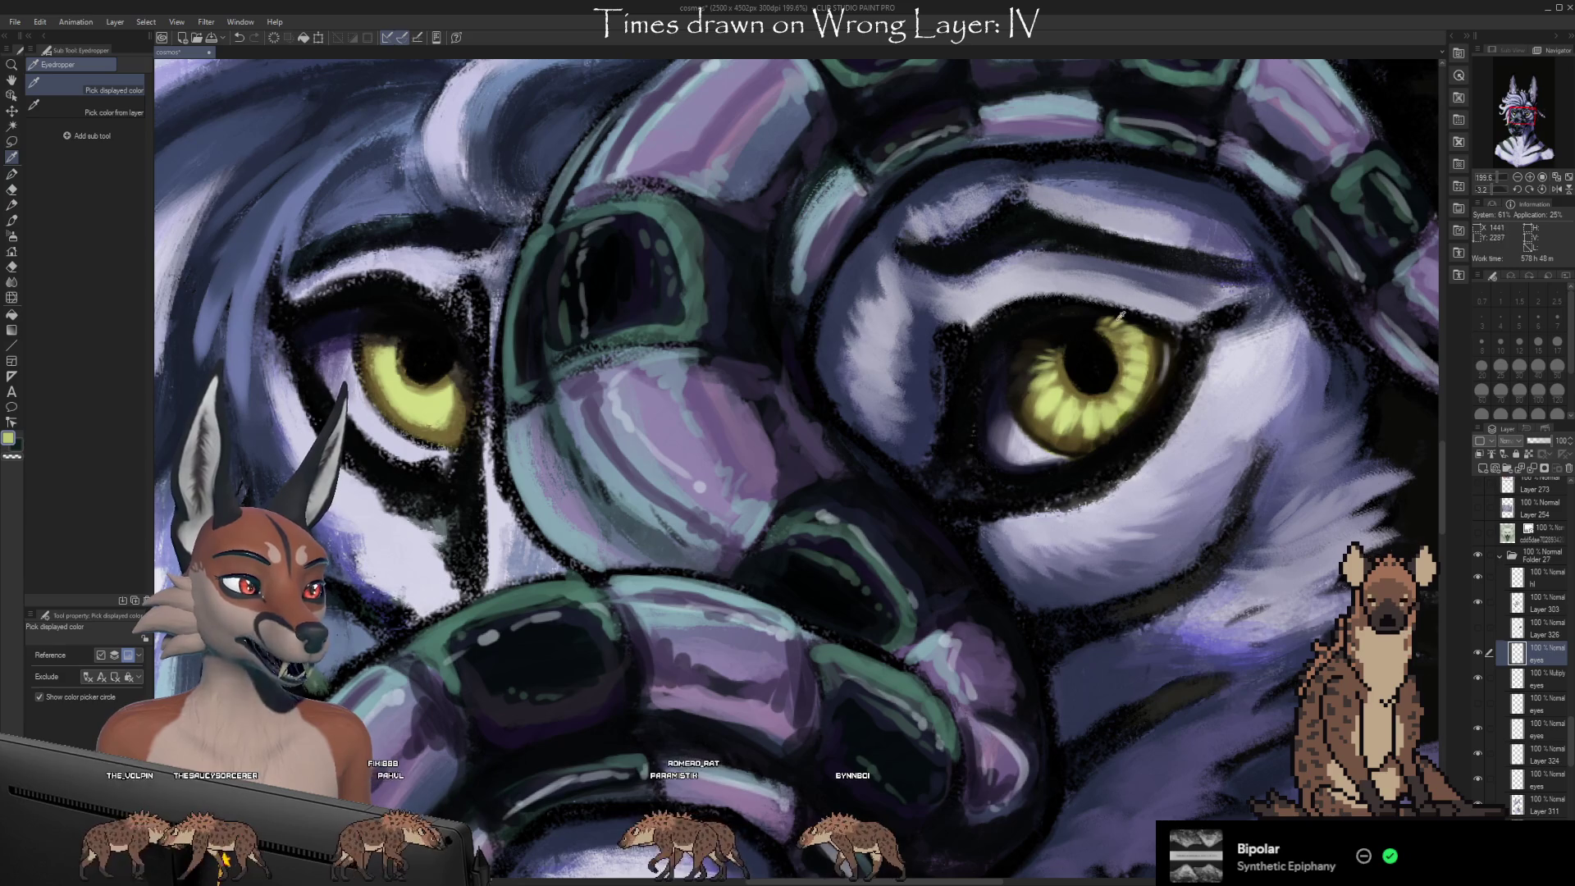
scroll(1122, 378, up, 4)
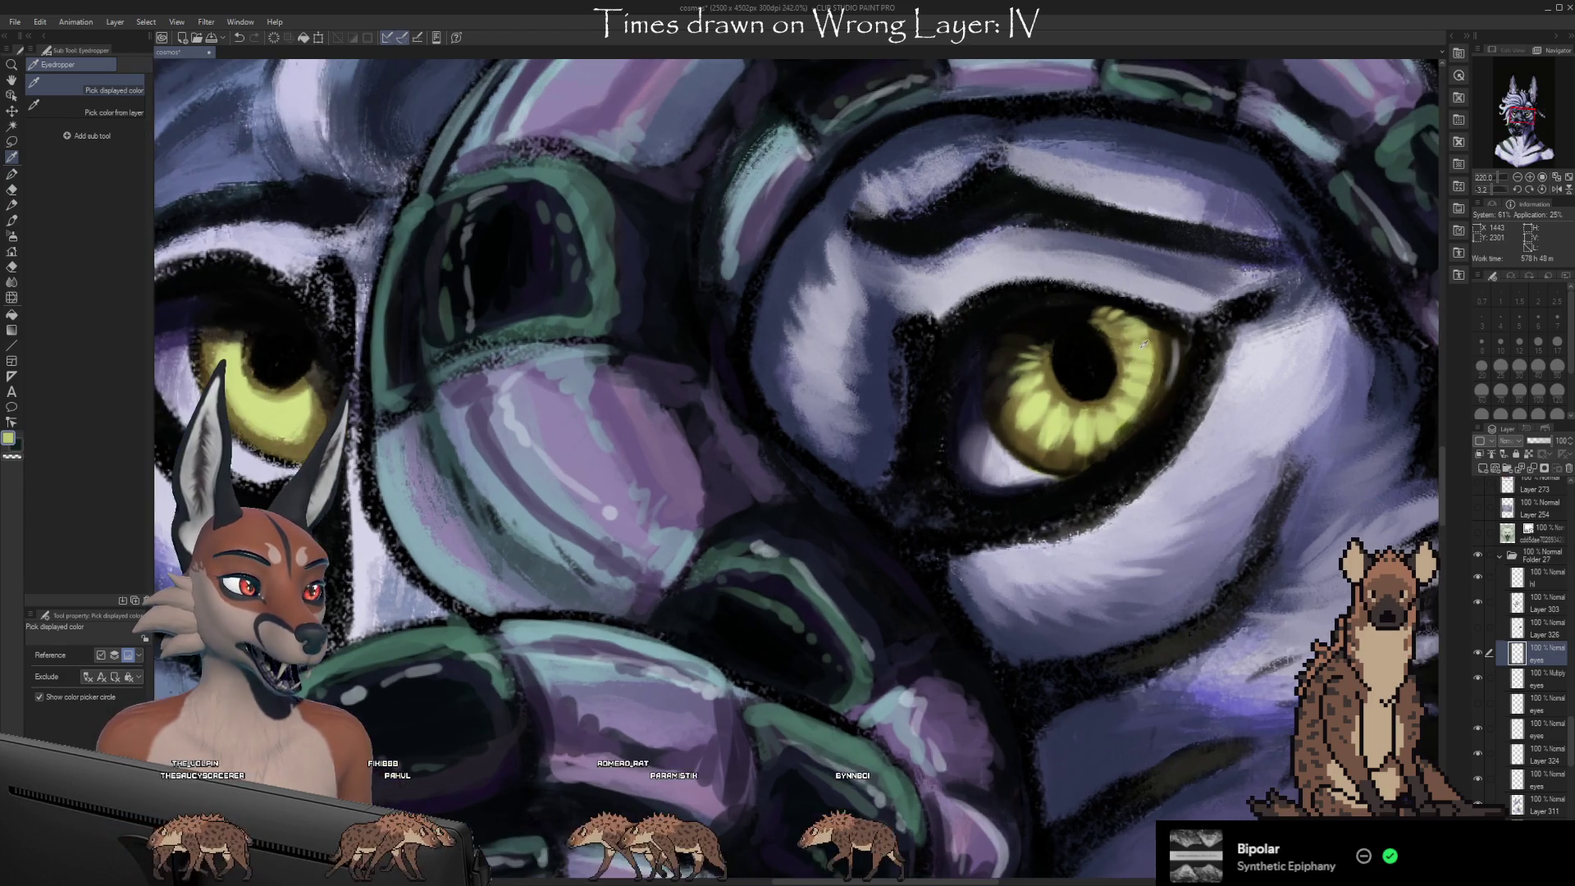
scroll(1103, 413, up, 5)
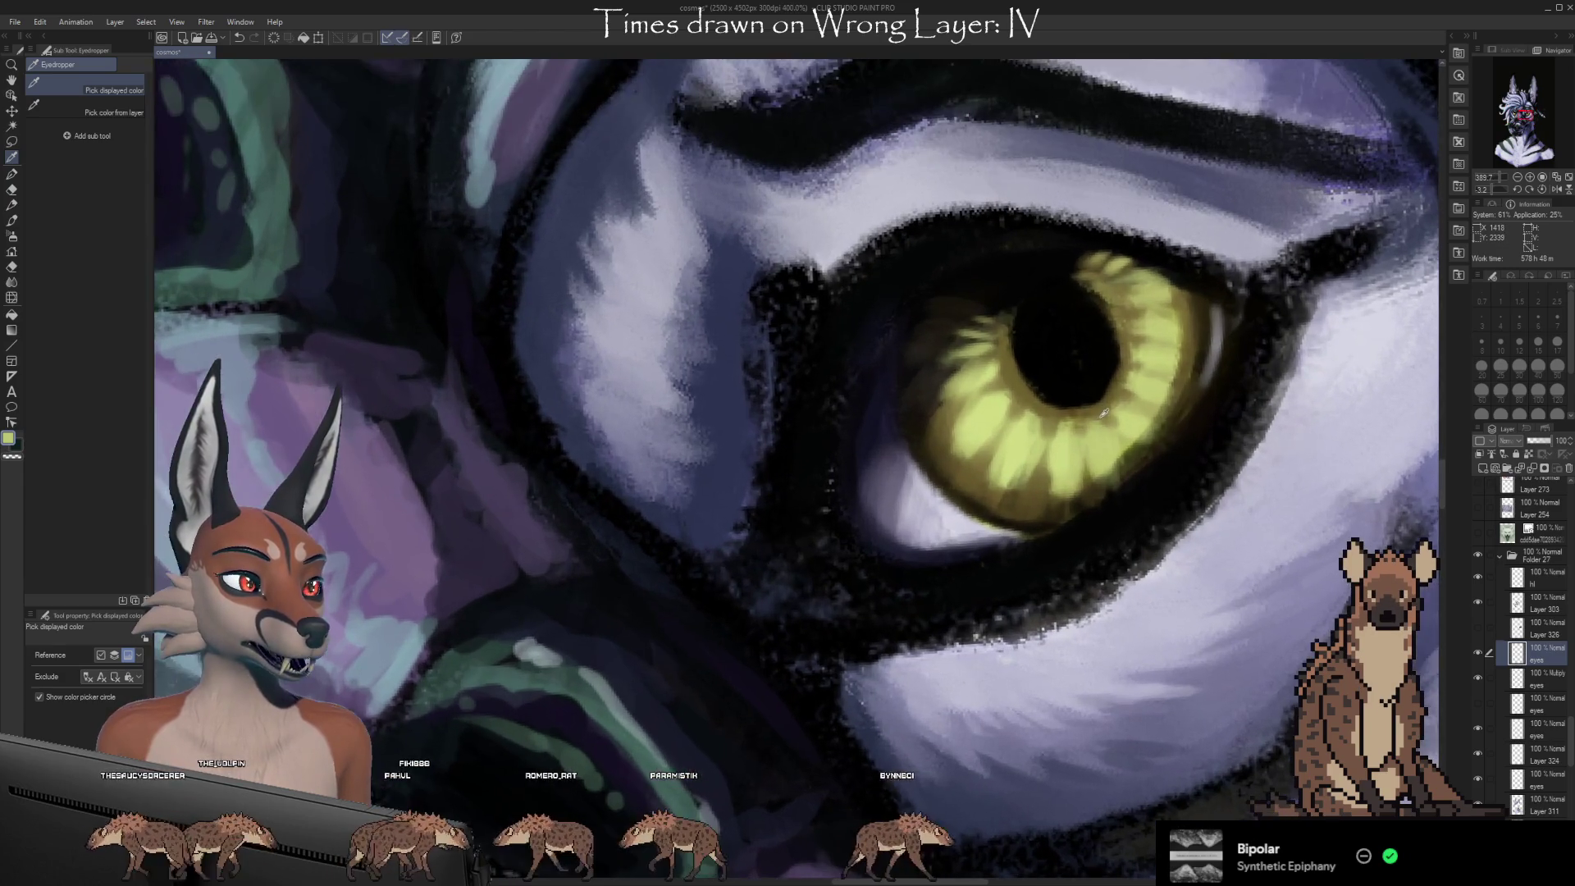
scroll(1110, 408, up, 2)
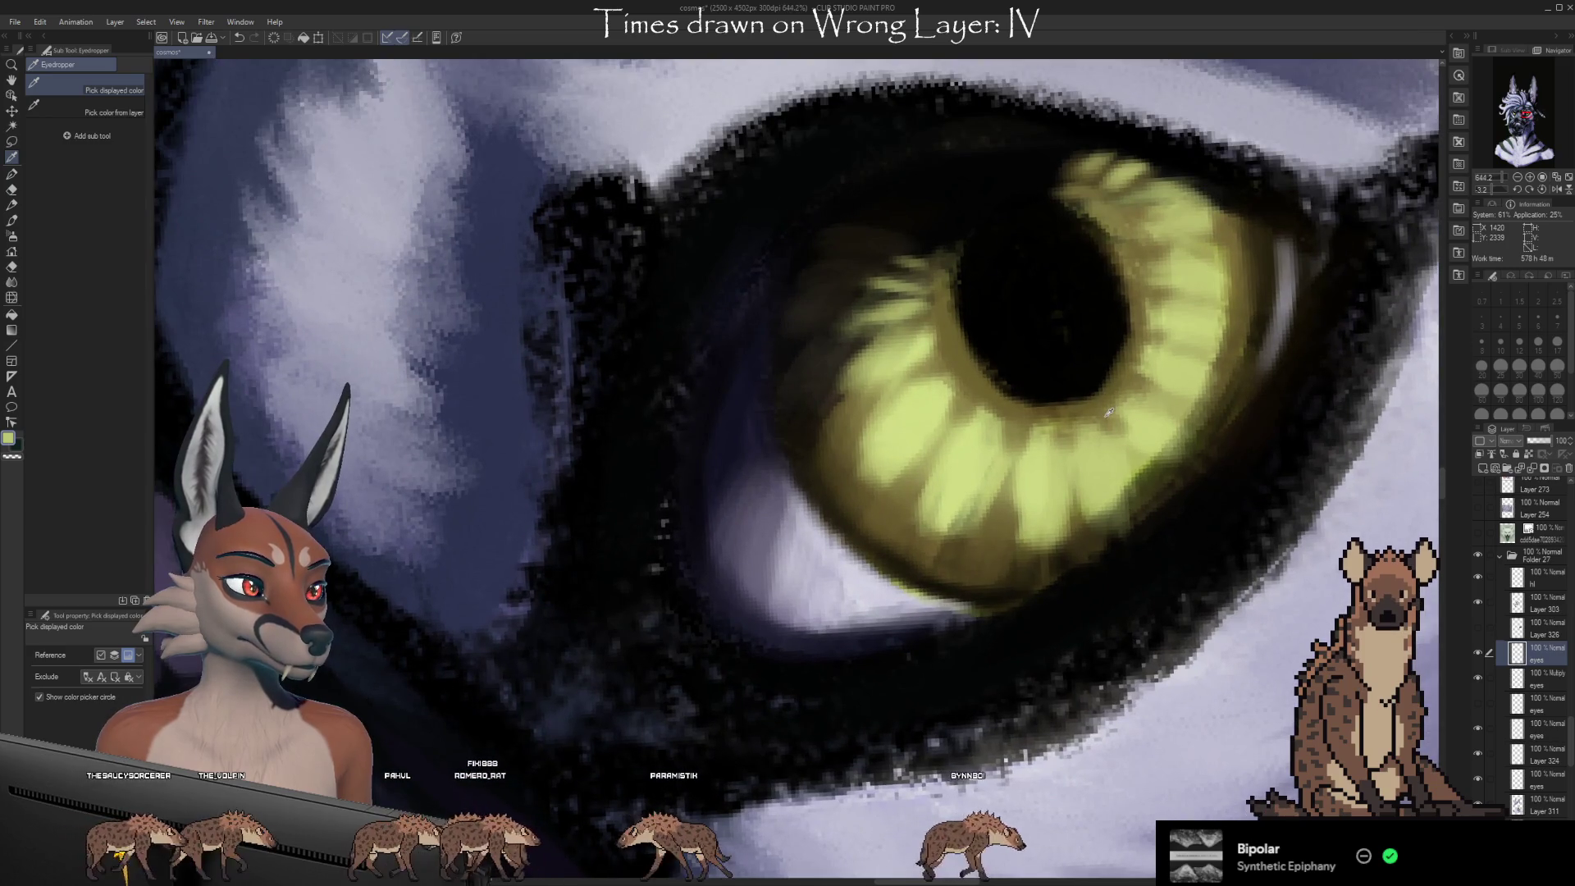
scroll(1108, 412, down, 20)
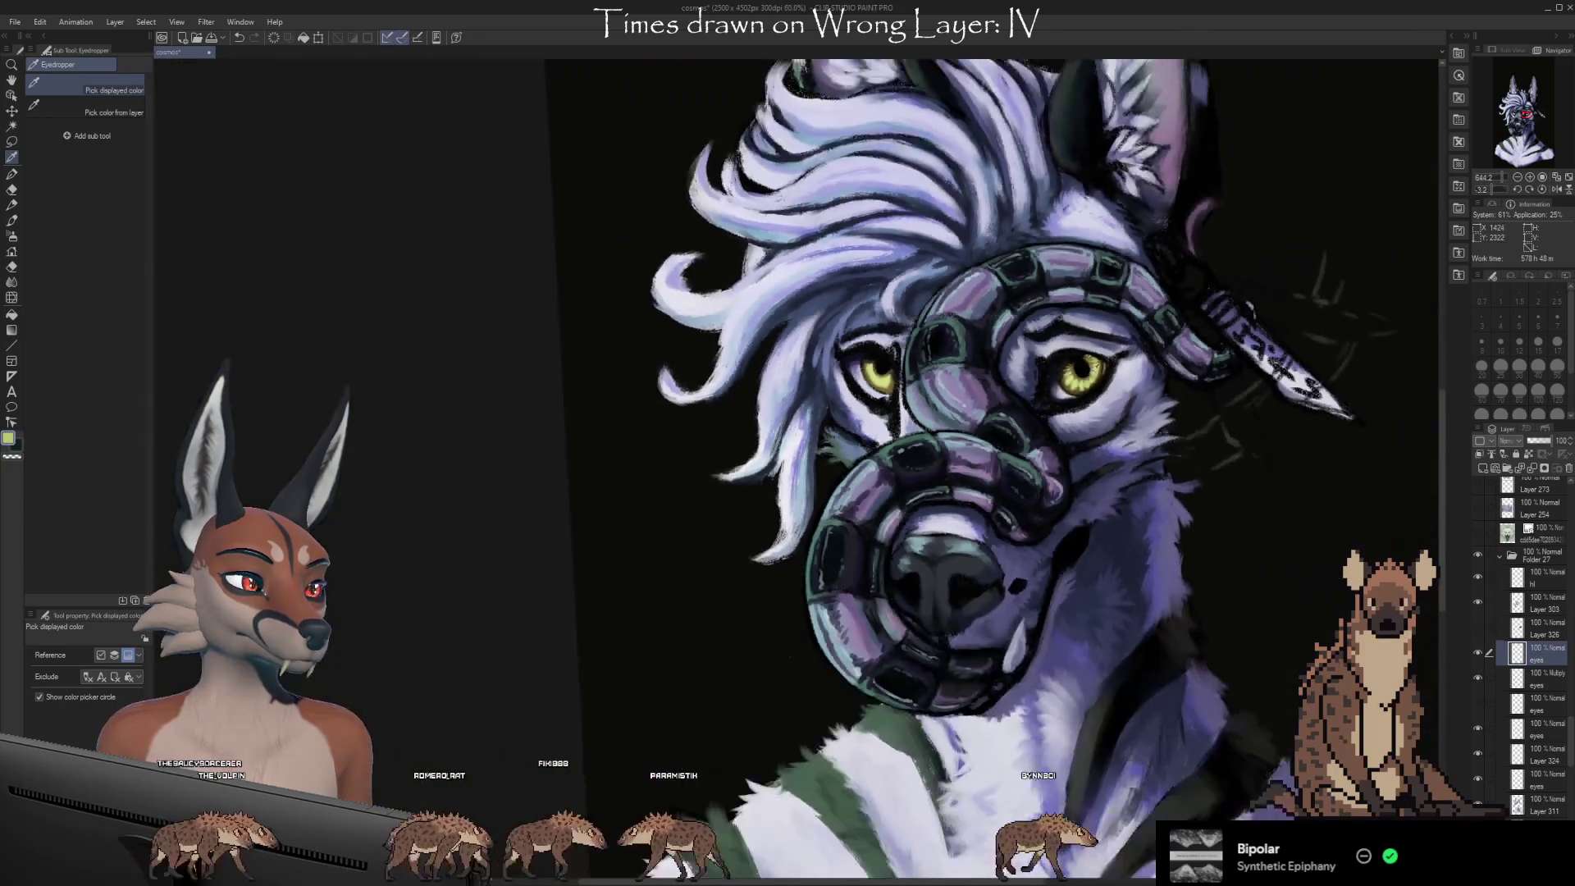
scroll(1109, 373, down, 4)
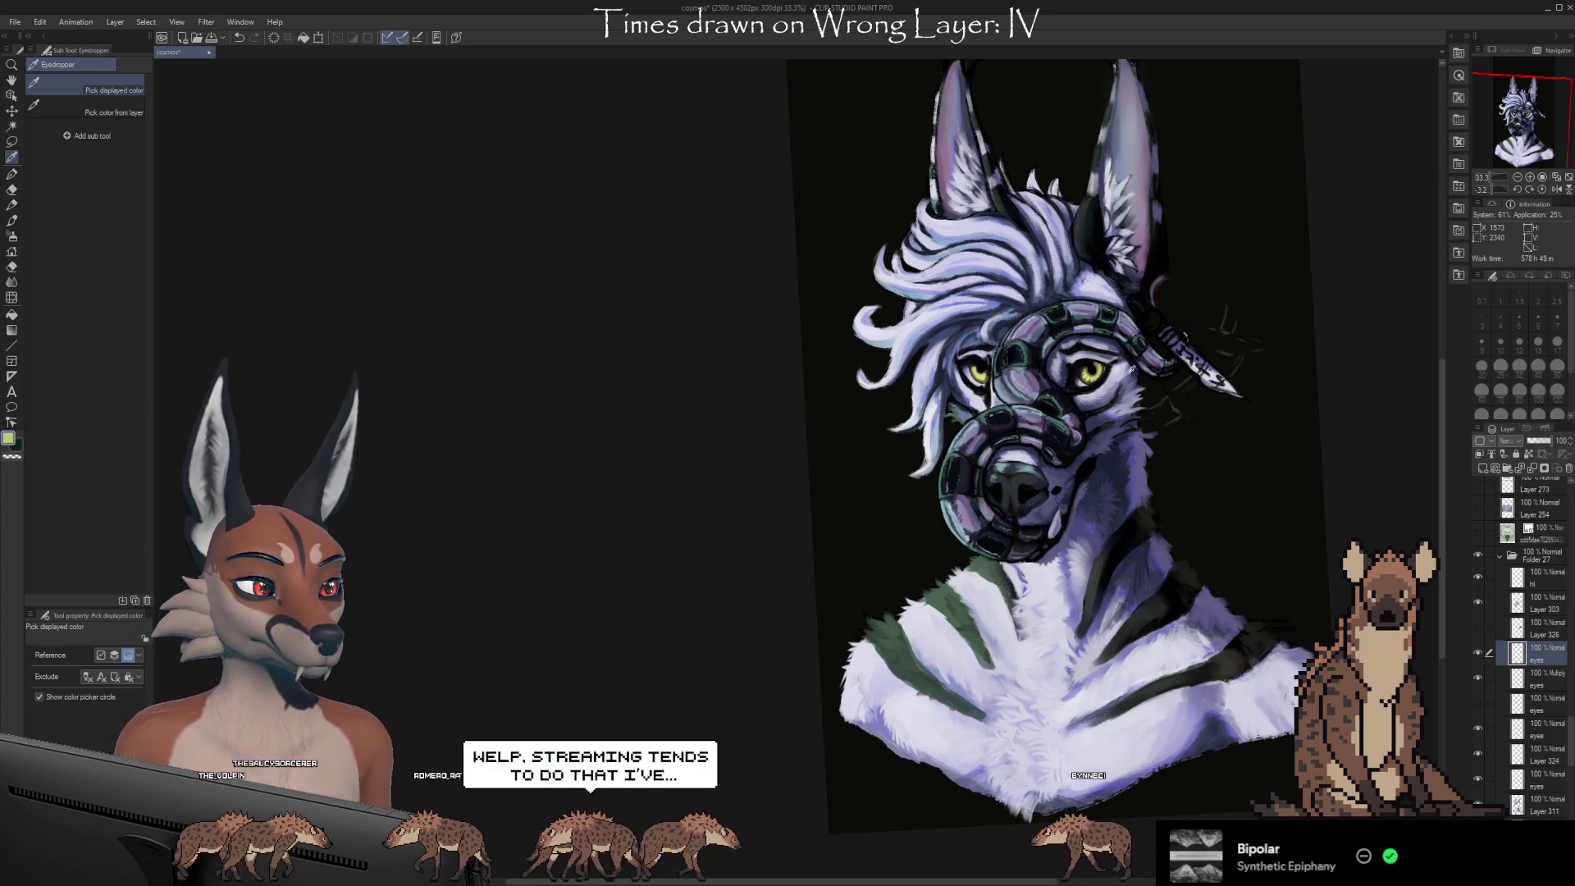
scroll(1133, 369, up, 8)
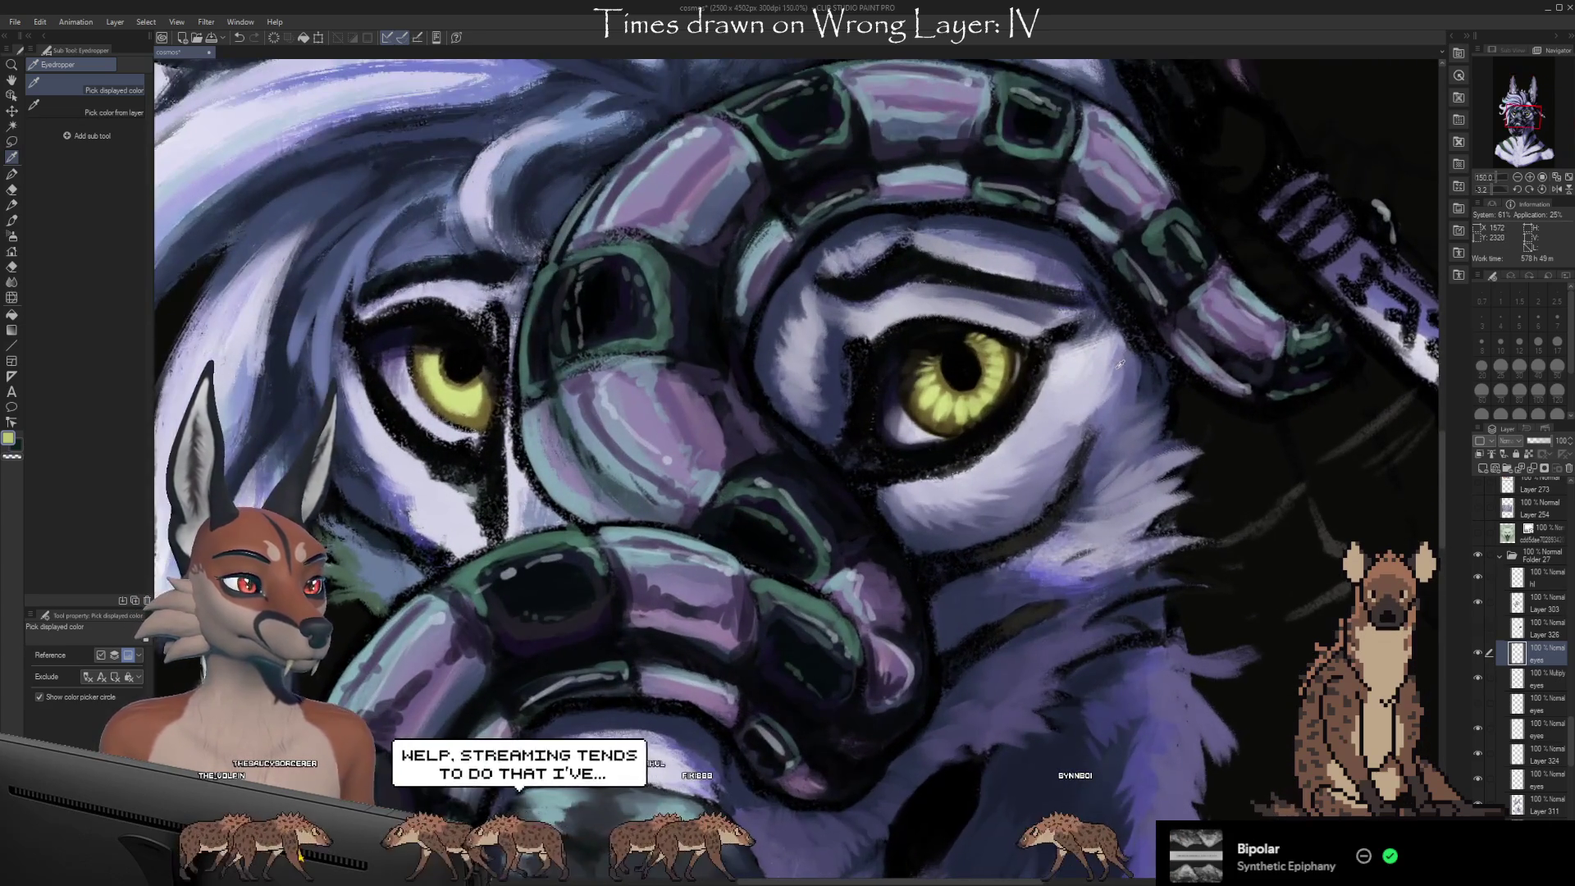
scroll(1120, 364, up, 1)
mouse_move(1137, 416)
mouse_down()
mouse_move(1143, 487)
mouse_move(1218, 461)
mouse_move(1212, 523)
mouse_up()
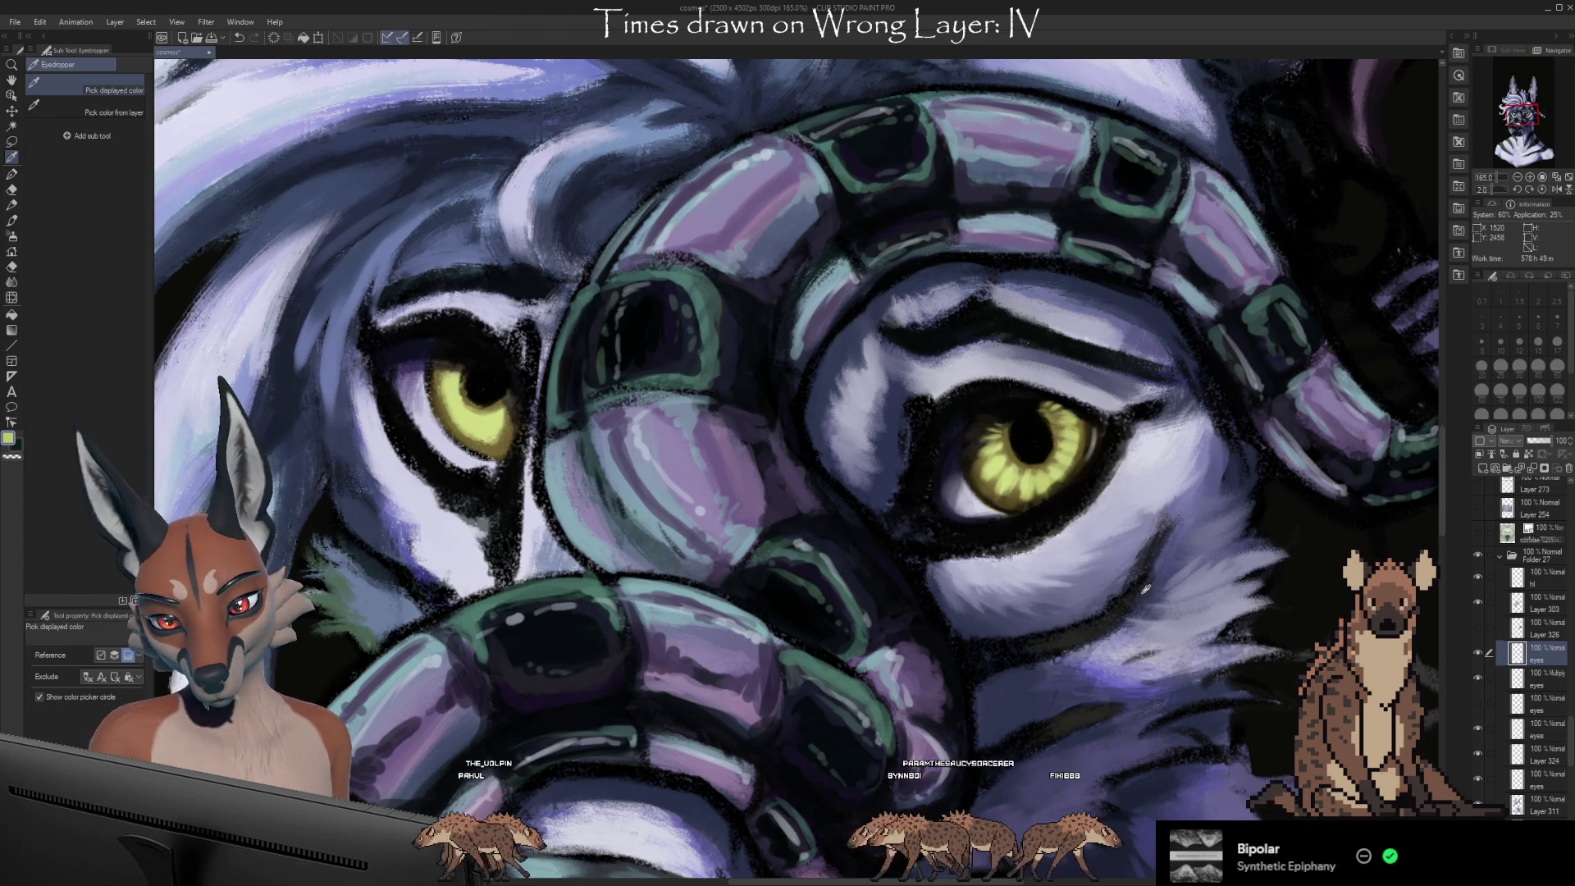
Zoom out to 135% and toggle the 'eyes' layer repeatedly to compare the right eye's highlight
scroll(1088, 574, down, 2)
scroll(1125, 669, down, 1)
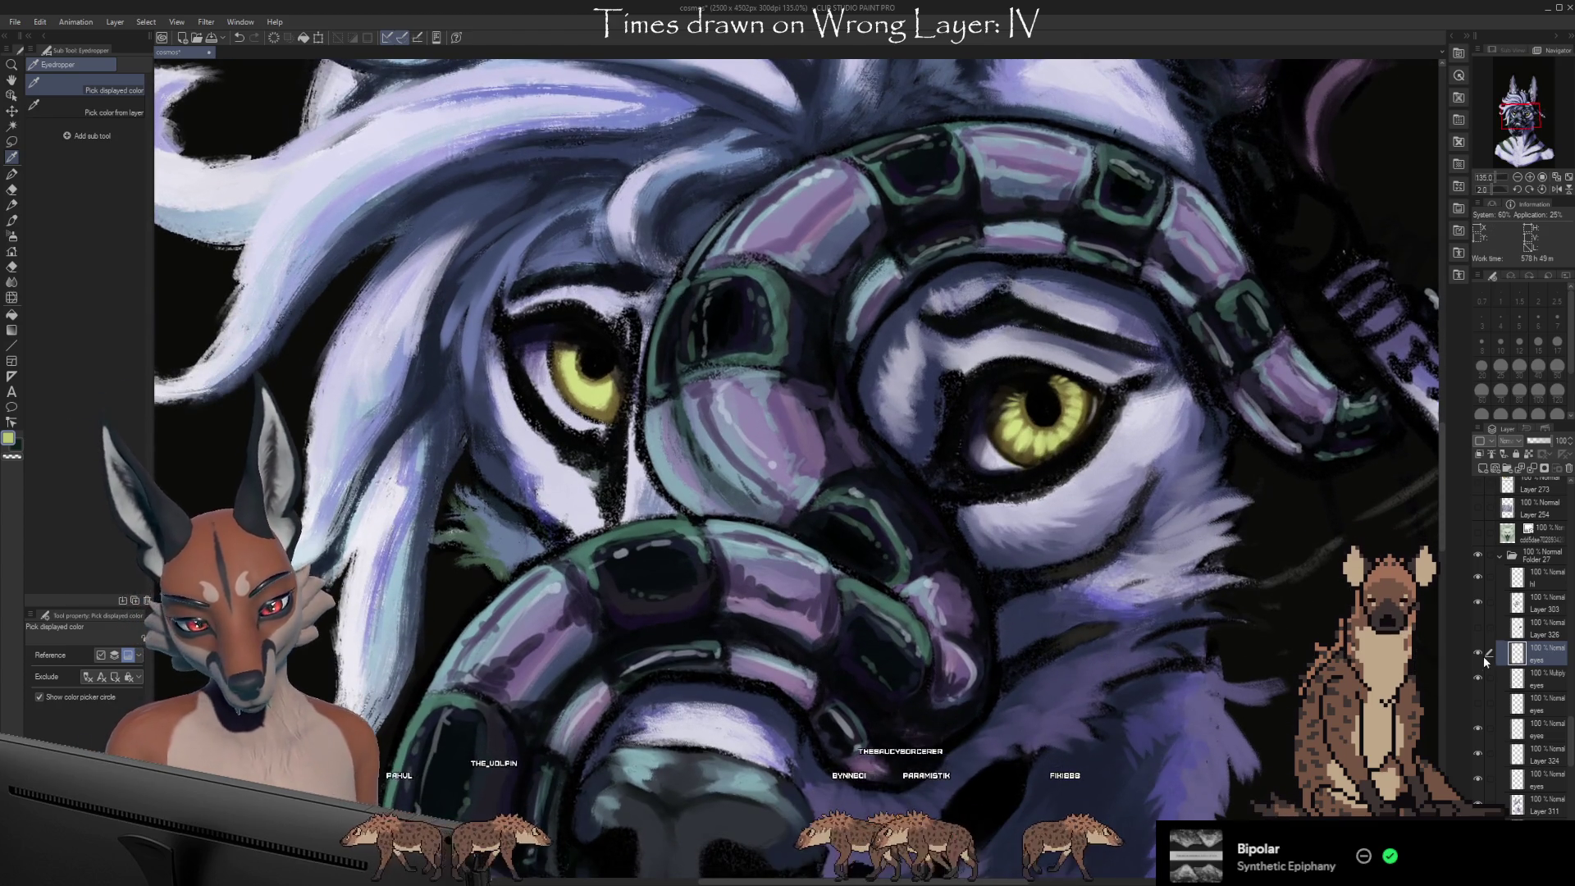
click(1478, 653)
click(1478, 653)
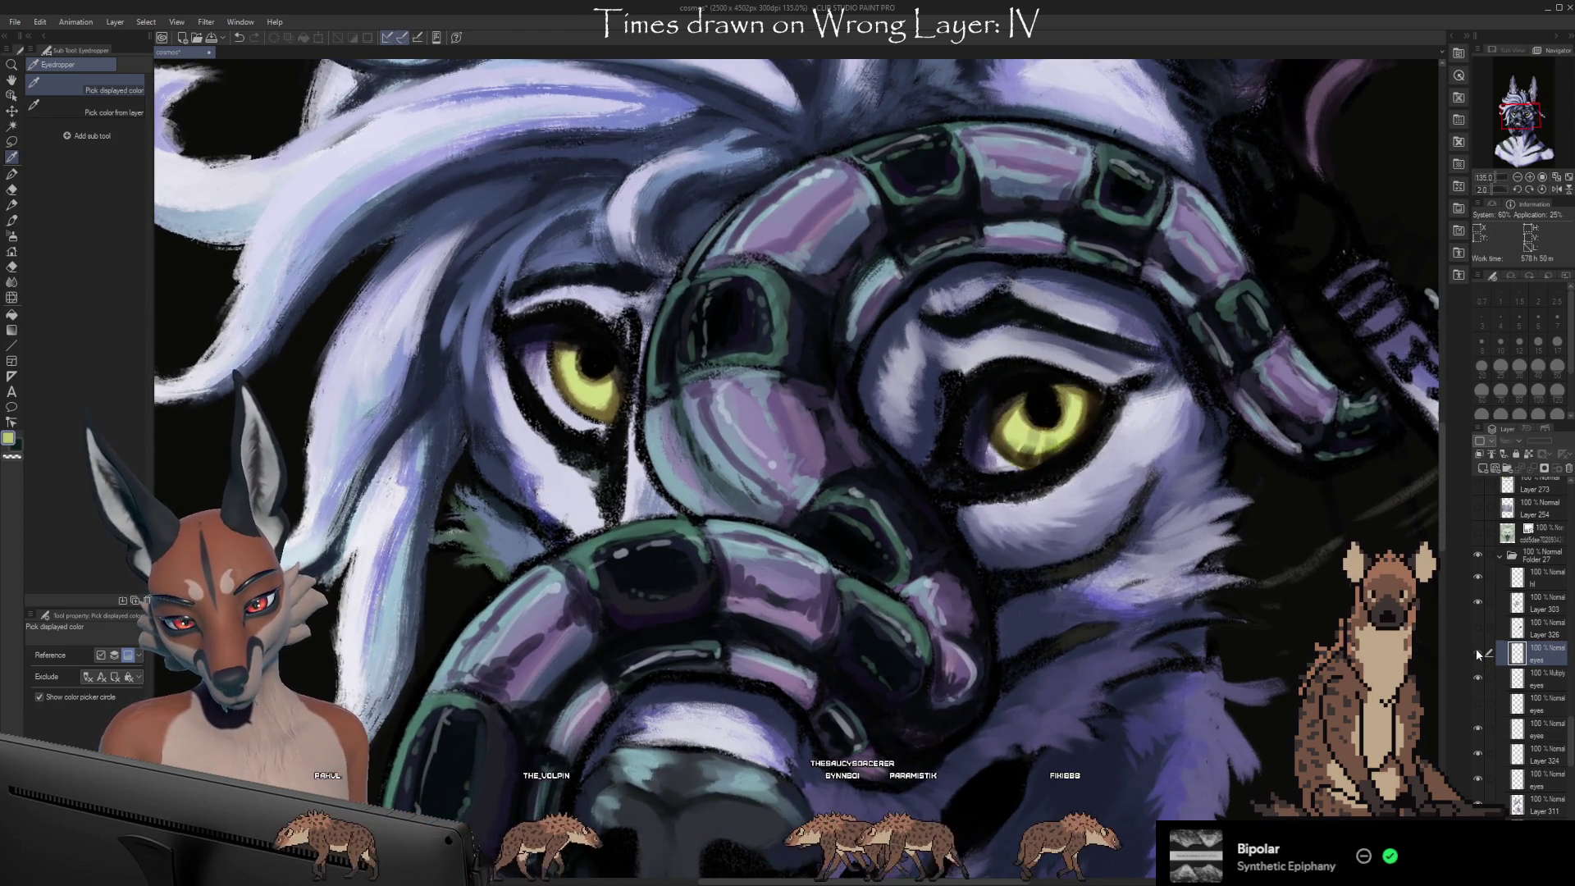
click(1478, 653)
click(1478, 653)
click(1478, 653)
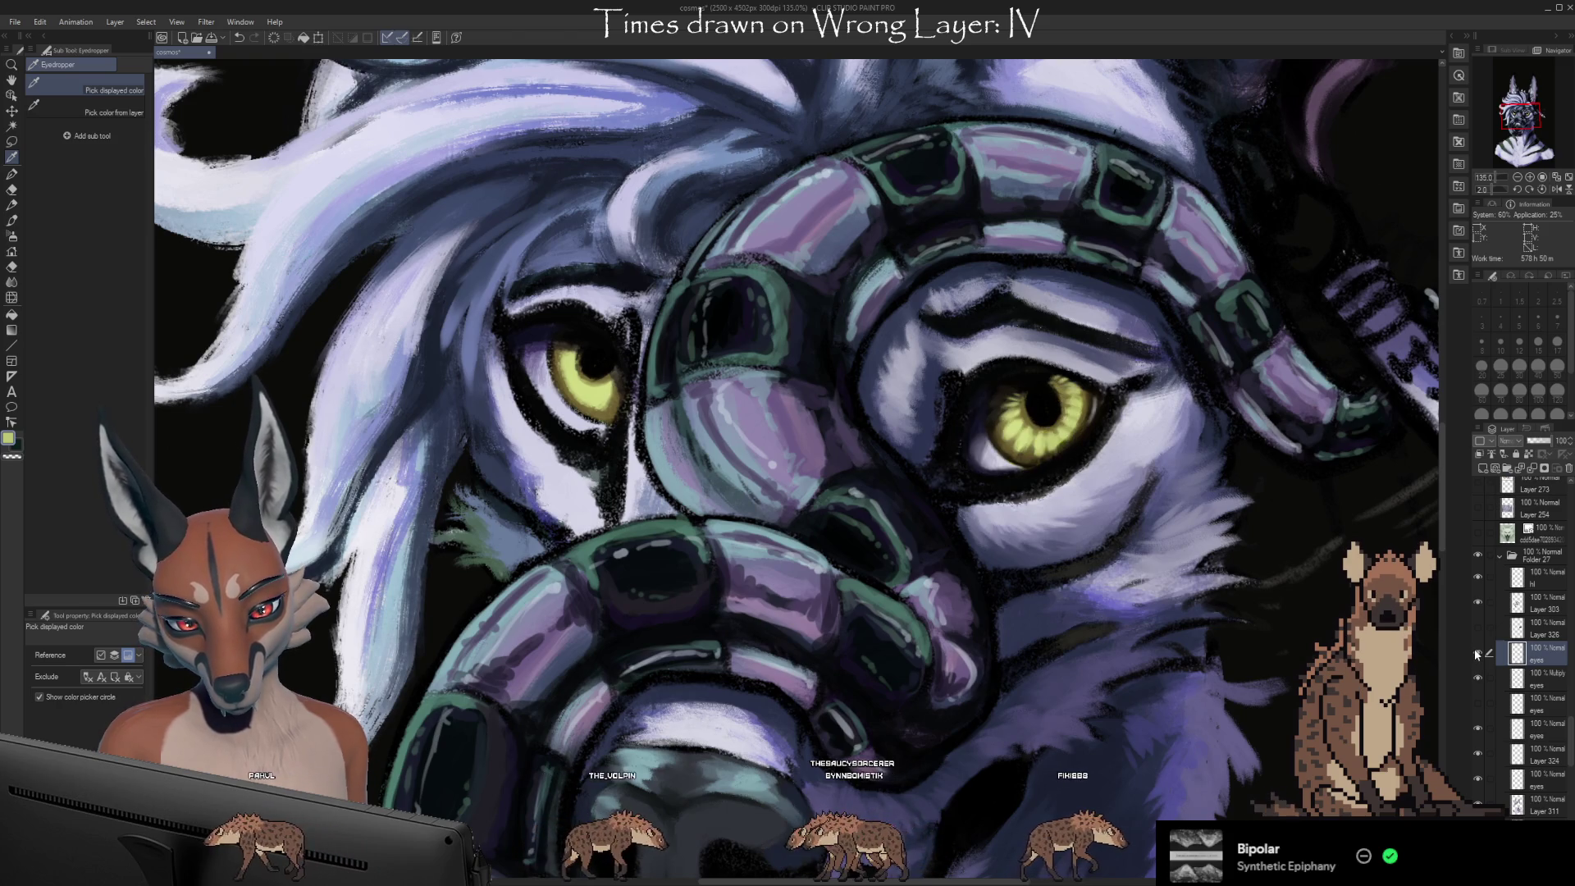
click(1478, 653)
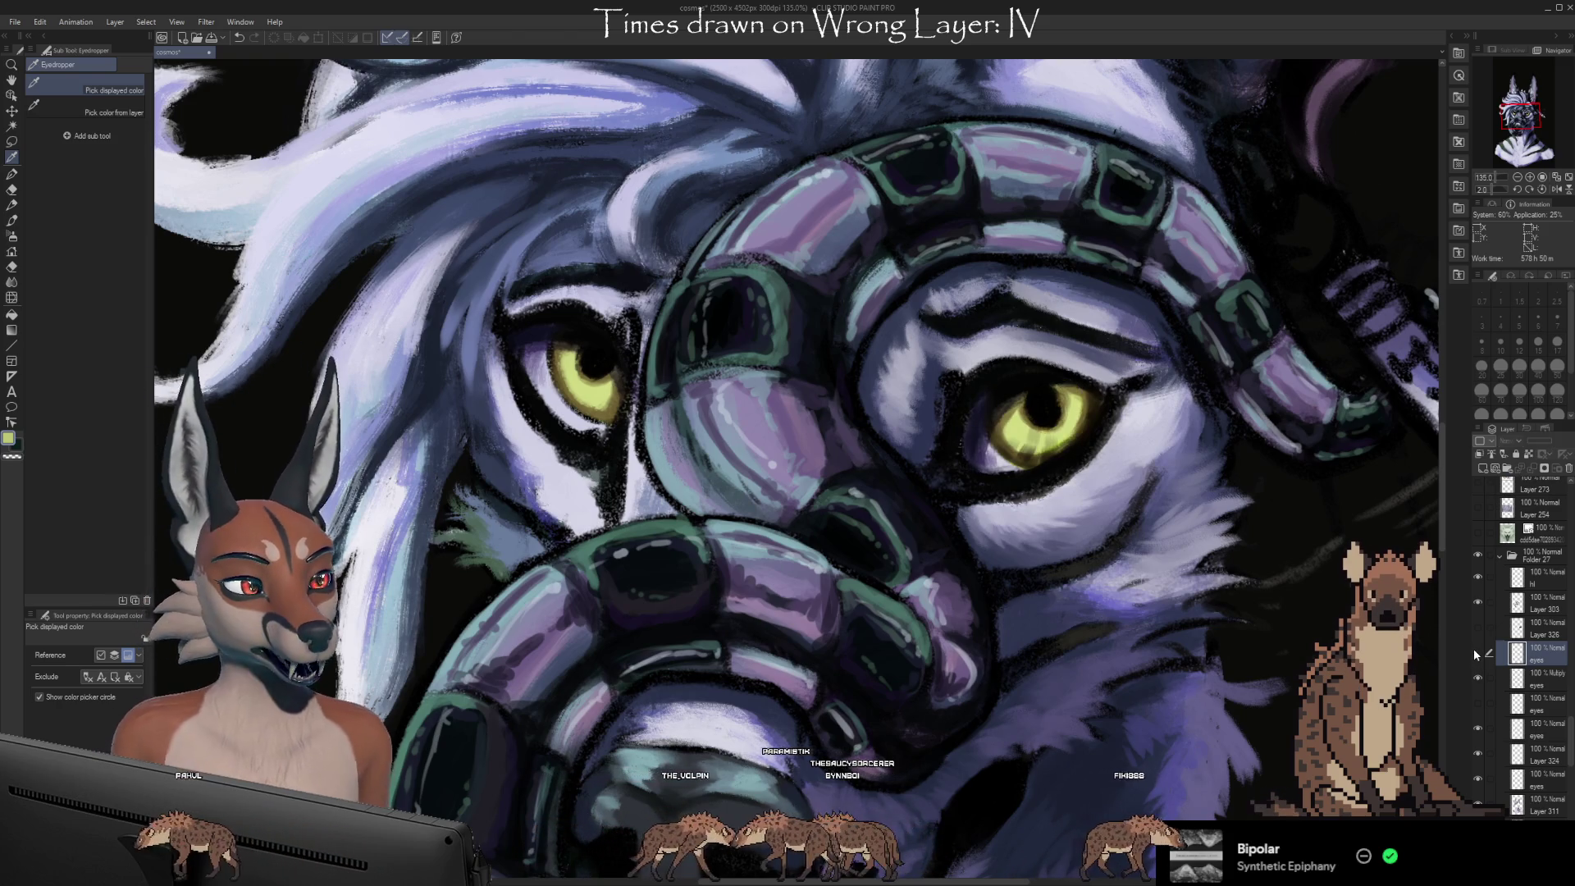
click(1478, 653)
click(1477, 653)
click(1478, 653)
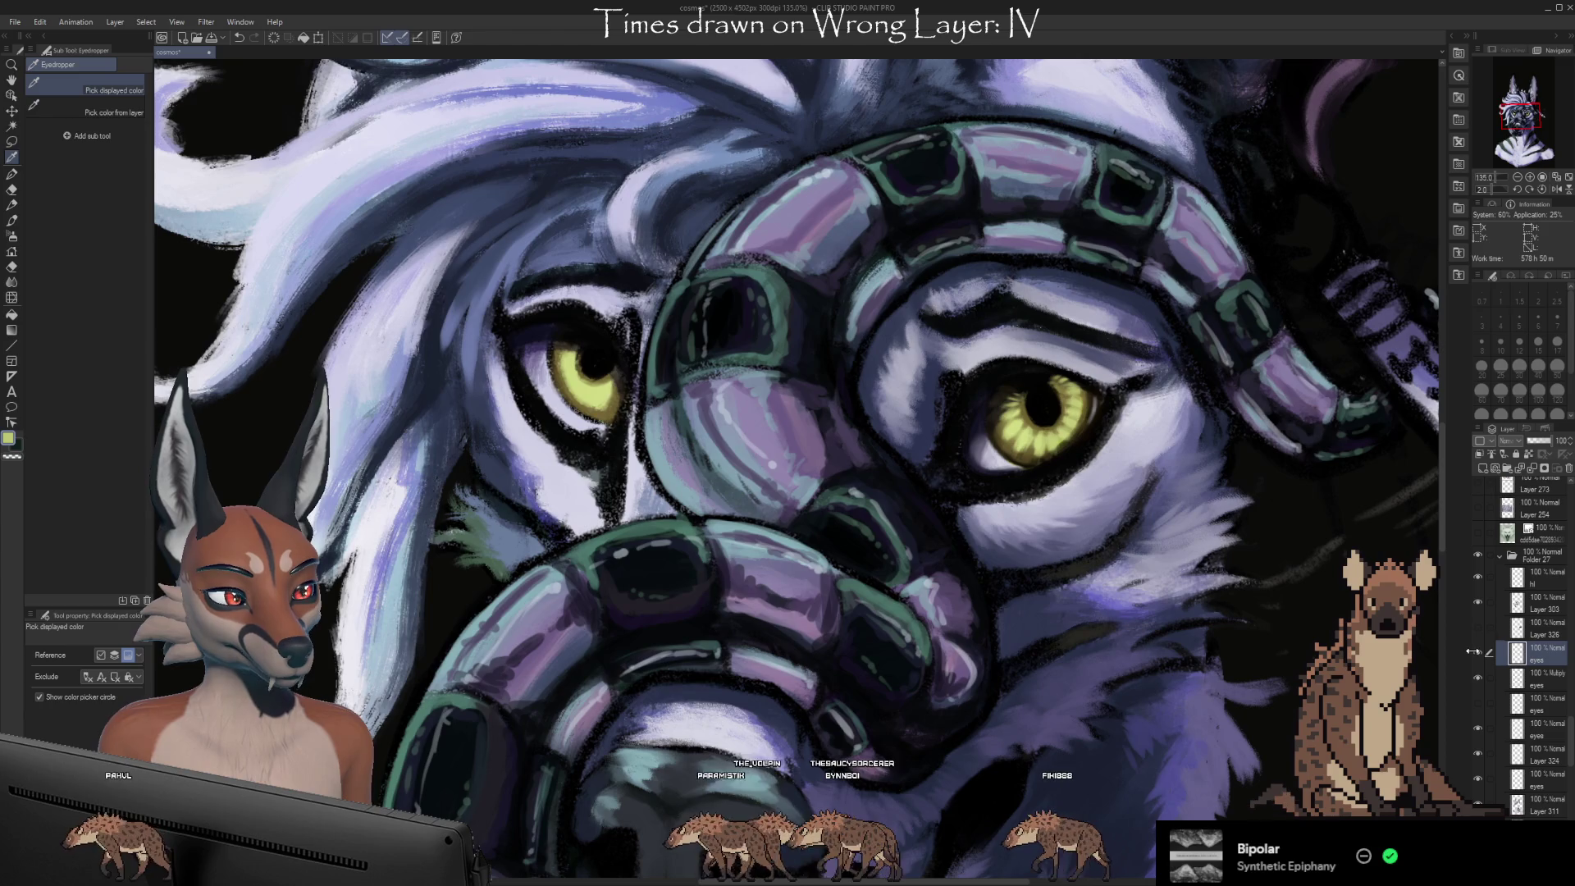
click(1476, 654)
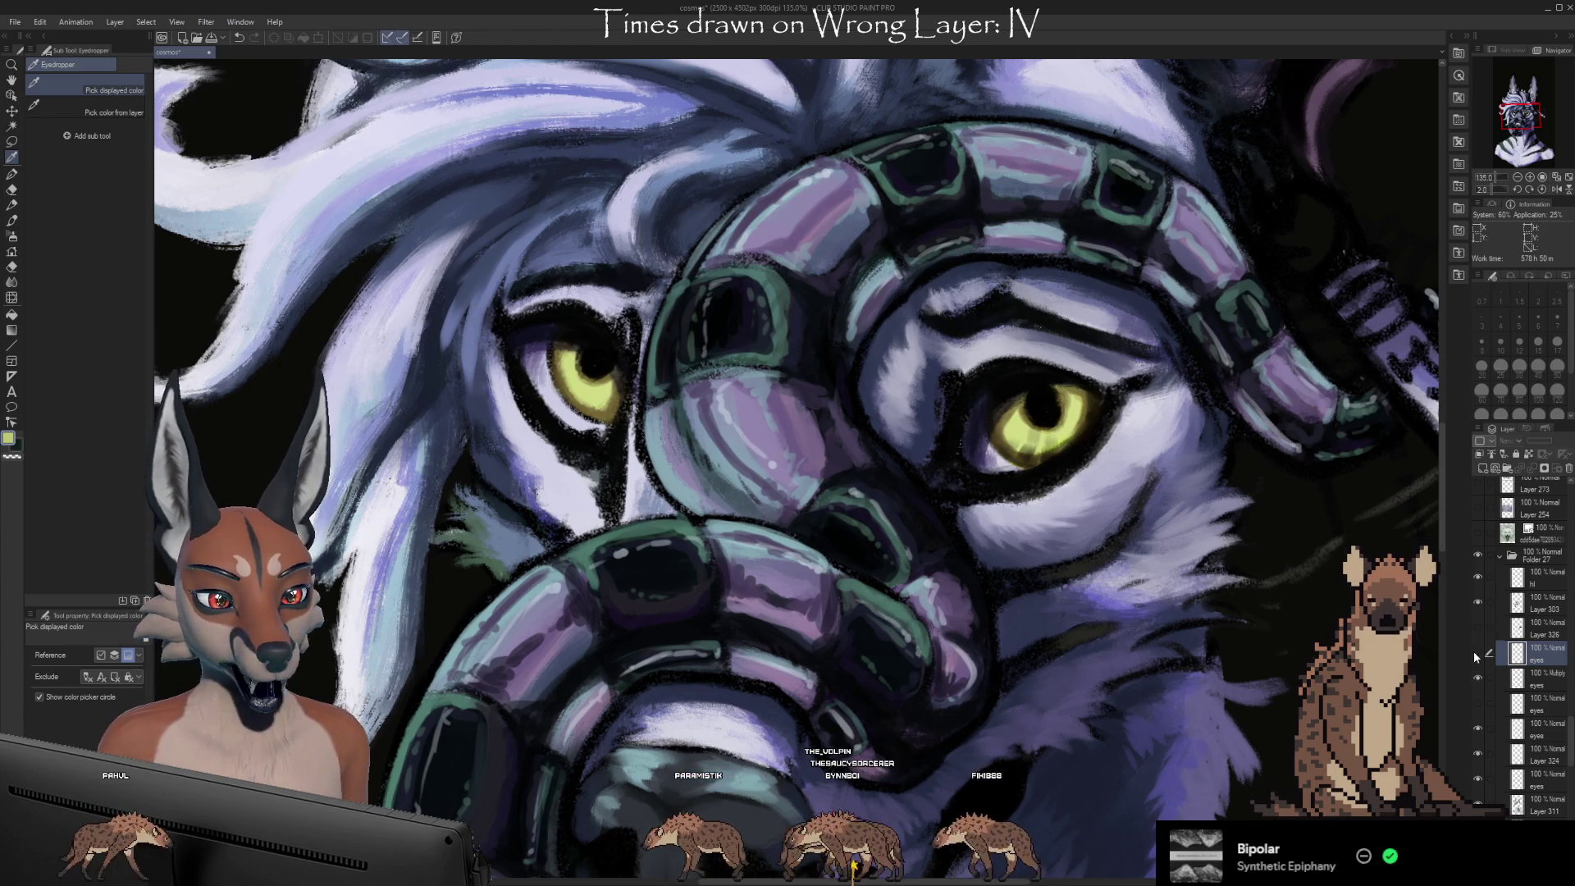
click(1476, 654)
Sample a dark purple from the left eye for painting
drag(1155, 748, 1217, 689)
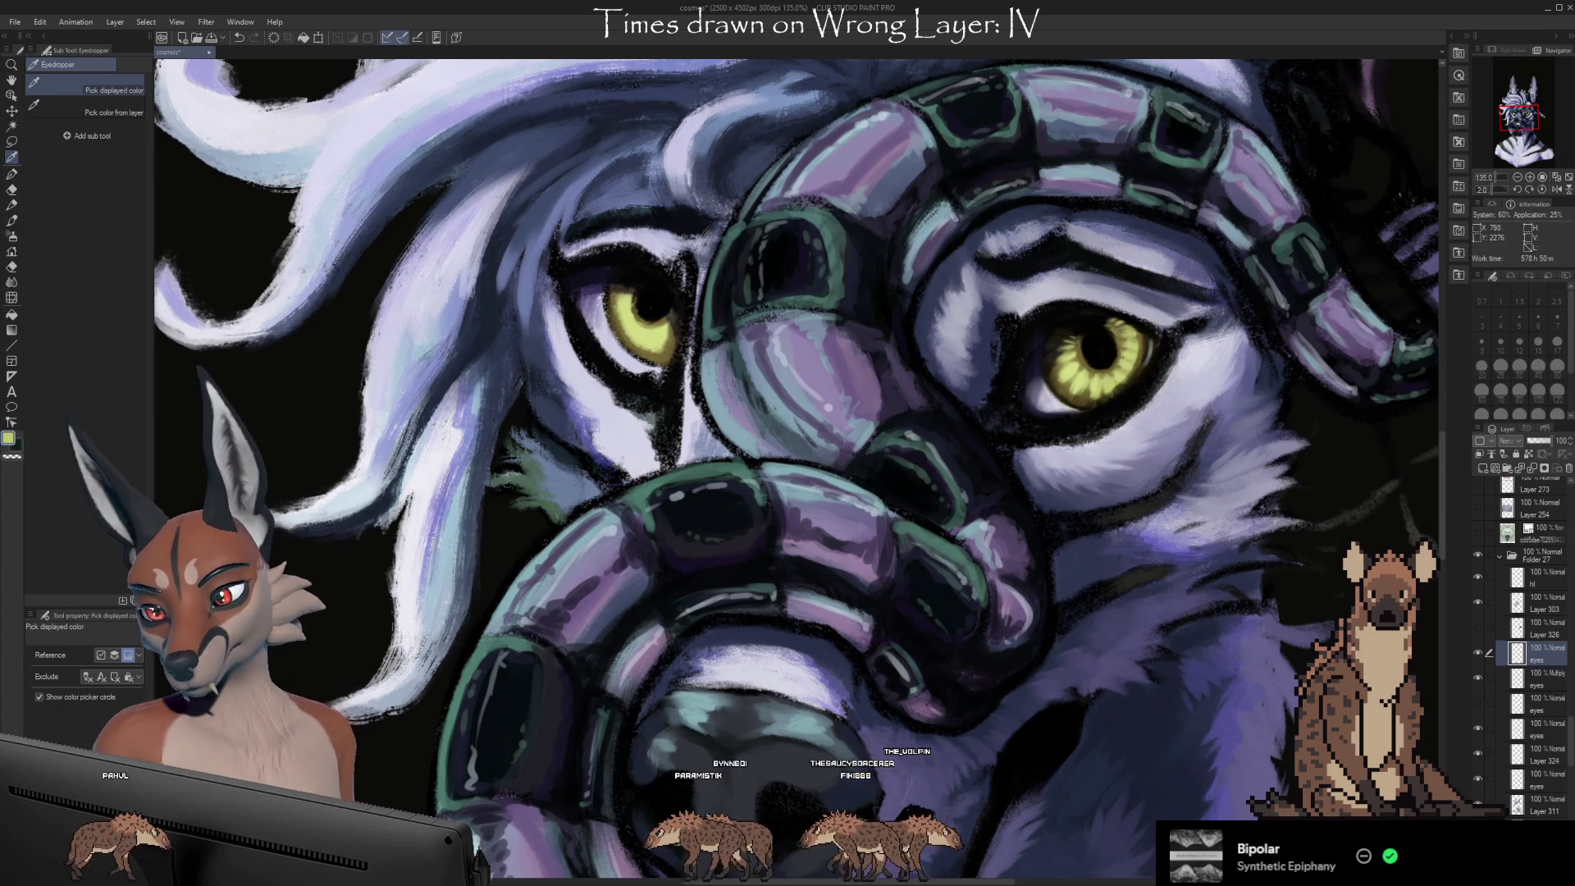
click(596, 295)
key(b)
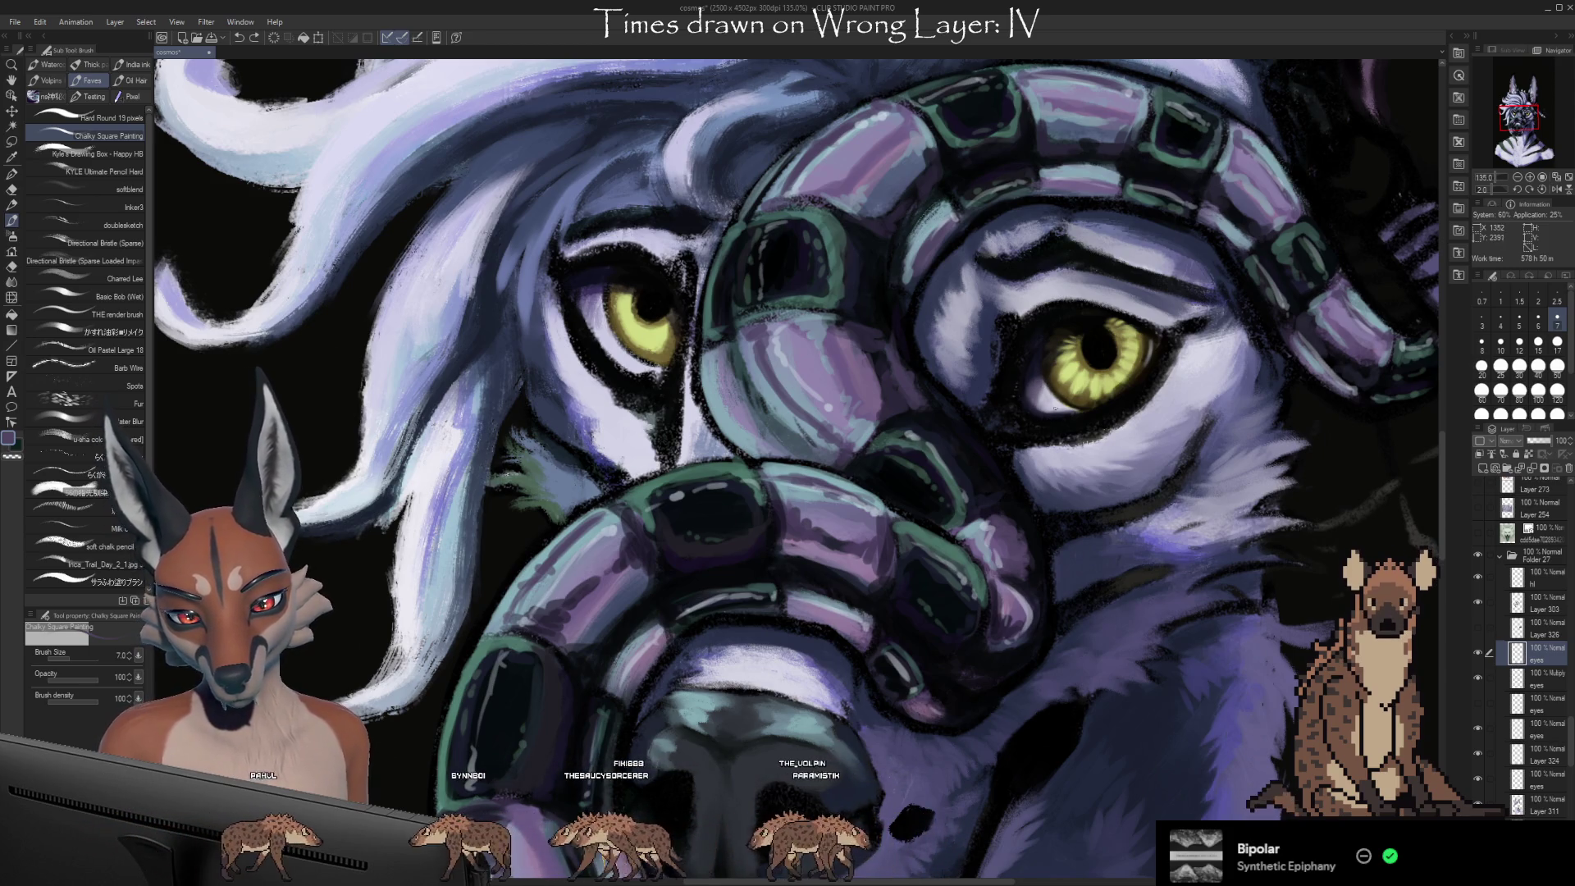
Shade around the eyes with sampled purple, pale lavender, navy and black at brush size 12
key(i)
click(850, 348)
key(b)
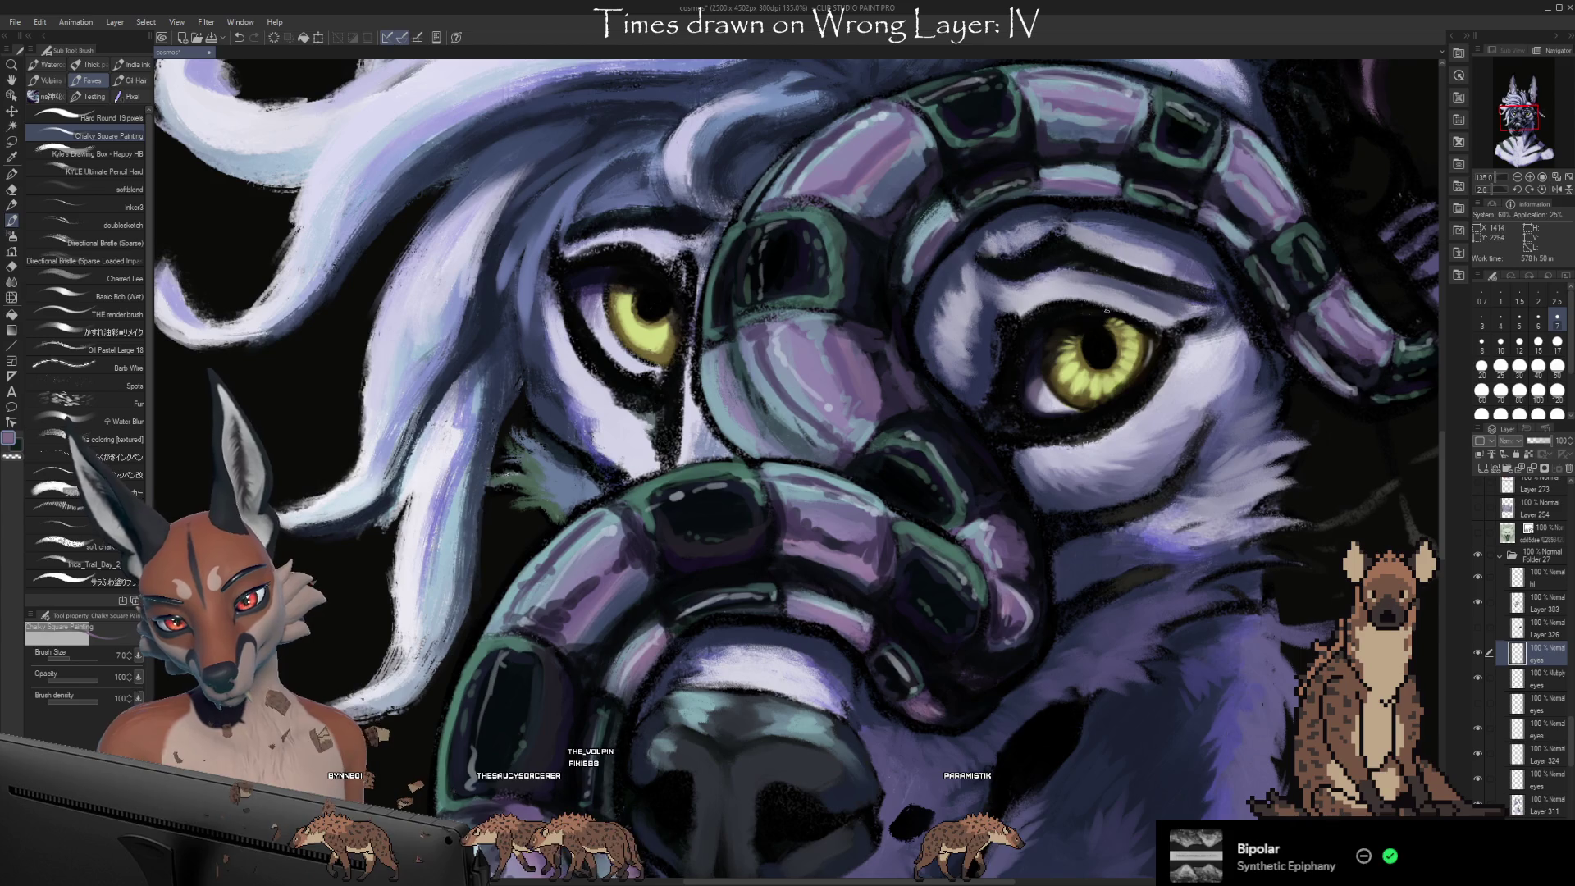
alt+click(1046, 397)
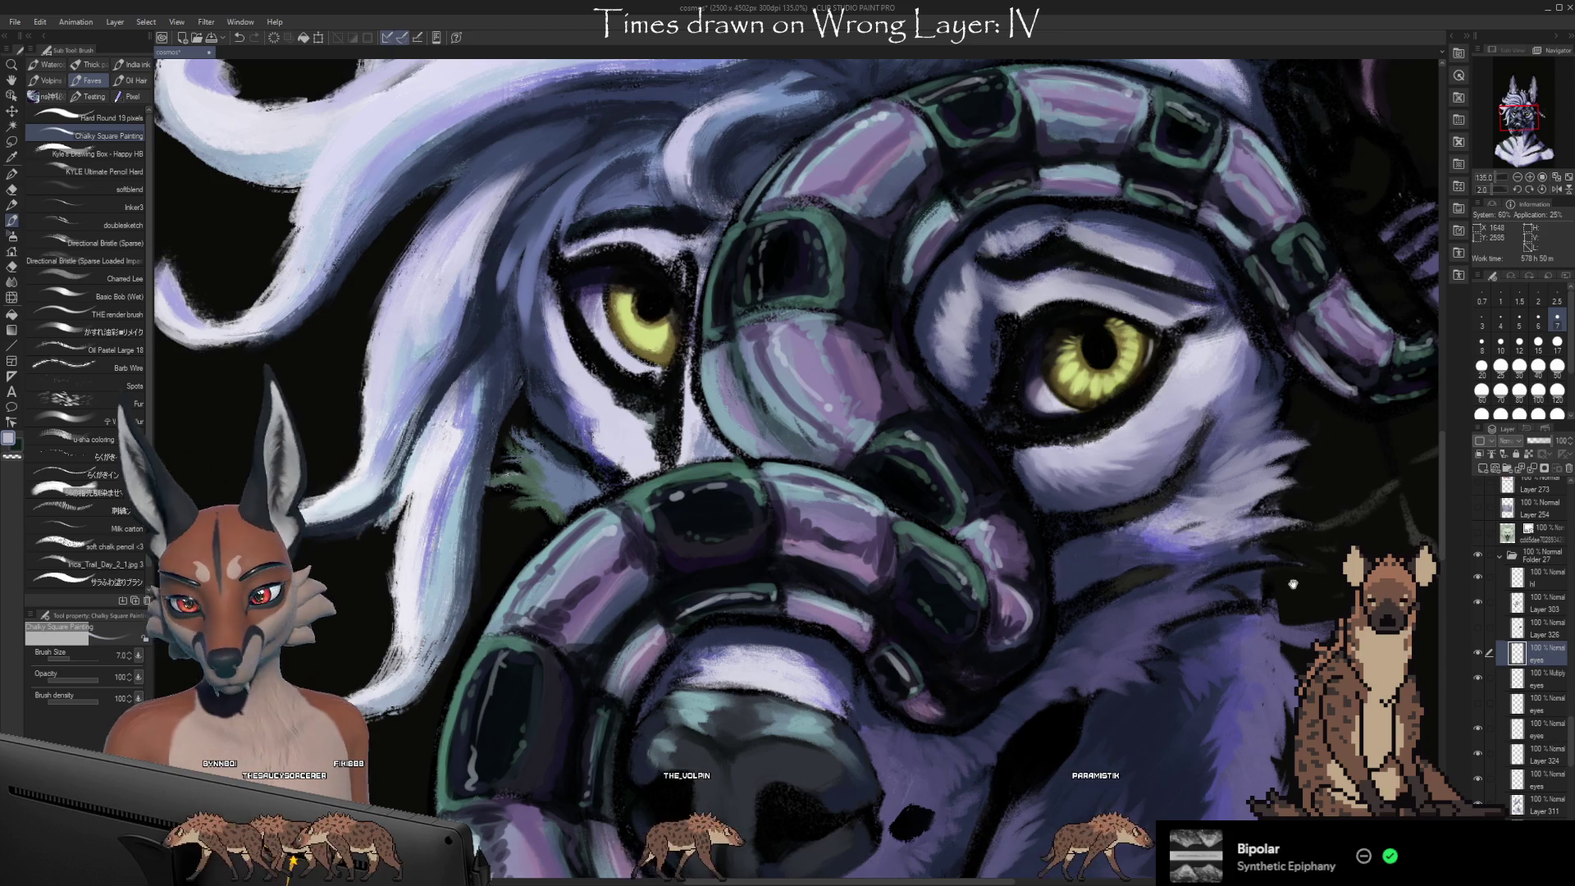
drag(1023, 572, 1009, 552)
key(i)
key(b)
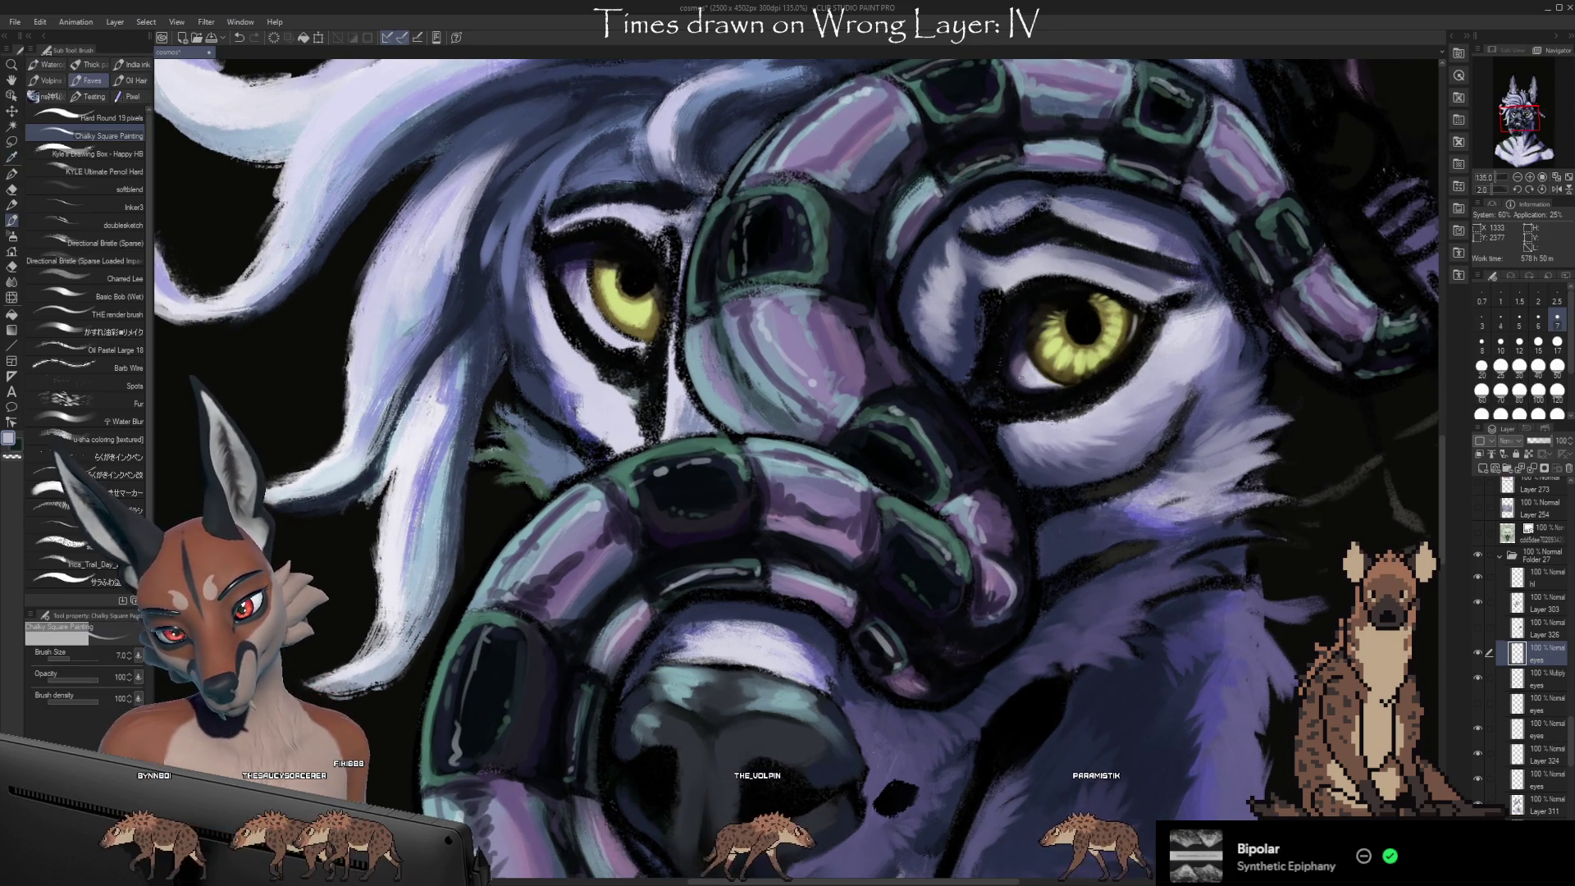
alt+click(1007, 562)
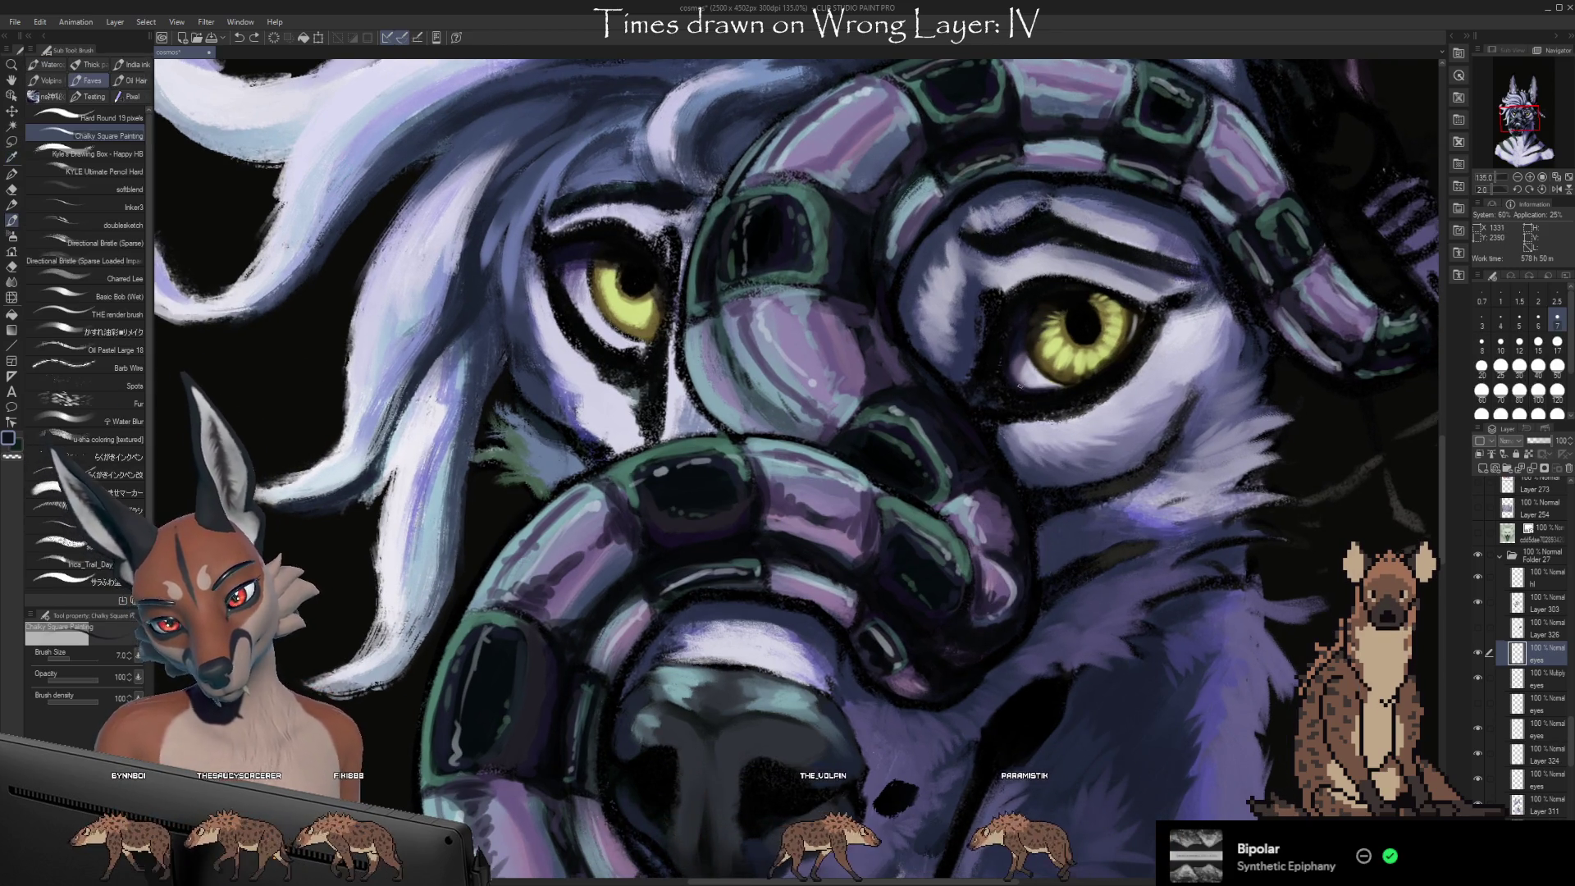
alt+click(986, 491)
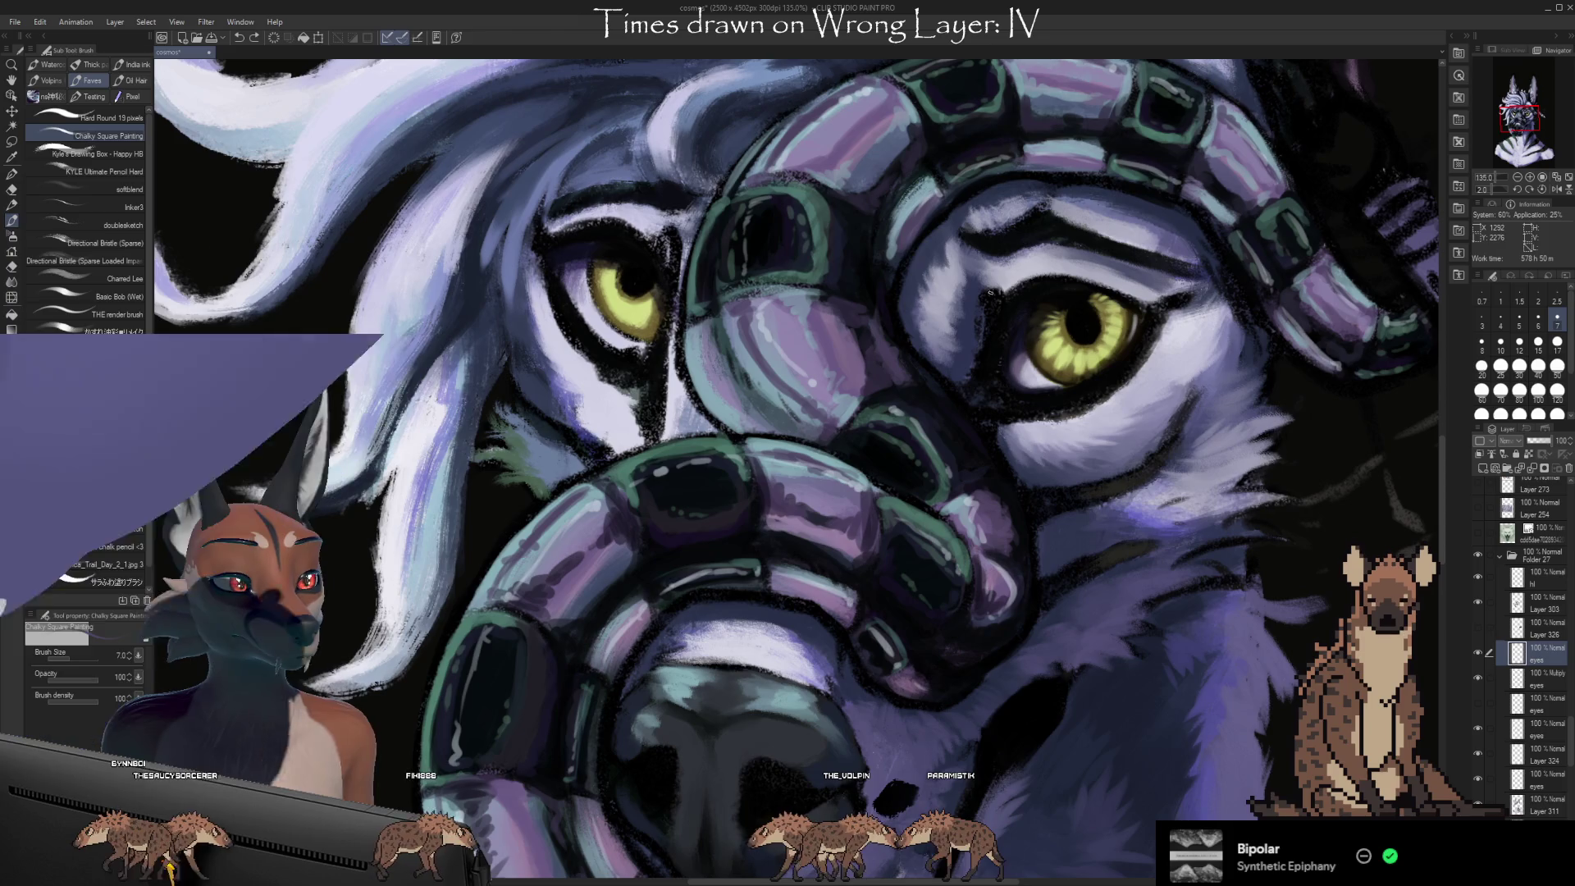
key(bracketright)
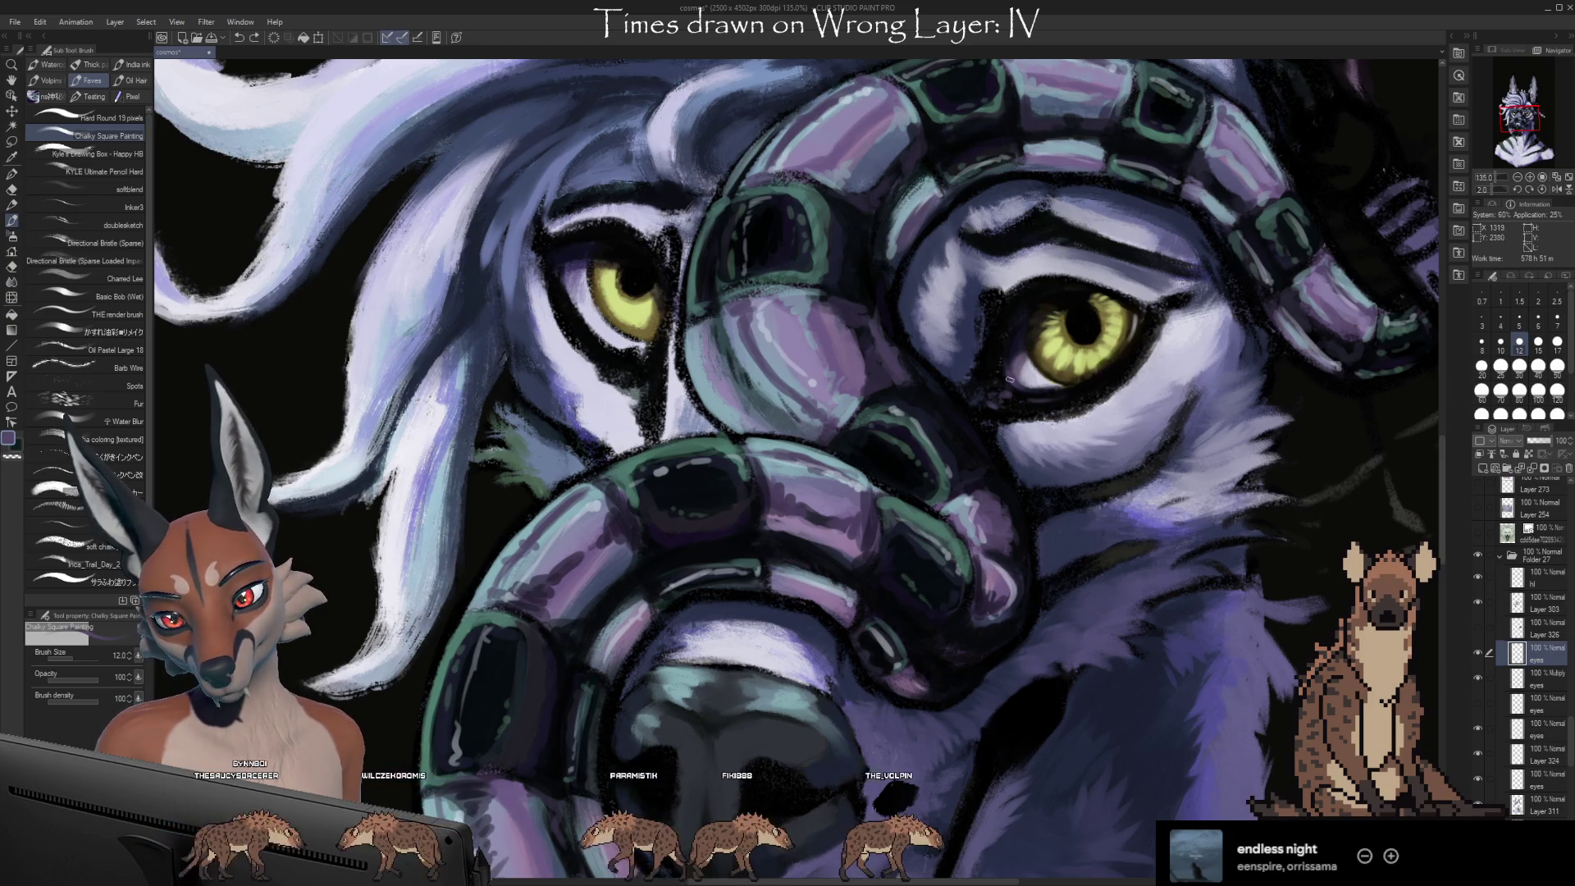
alt+click(997, 353)
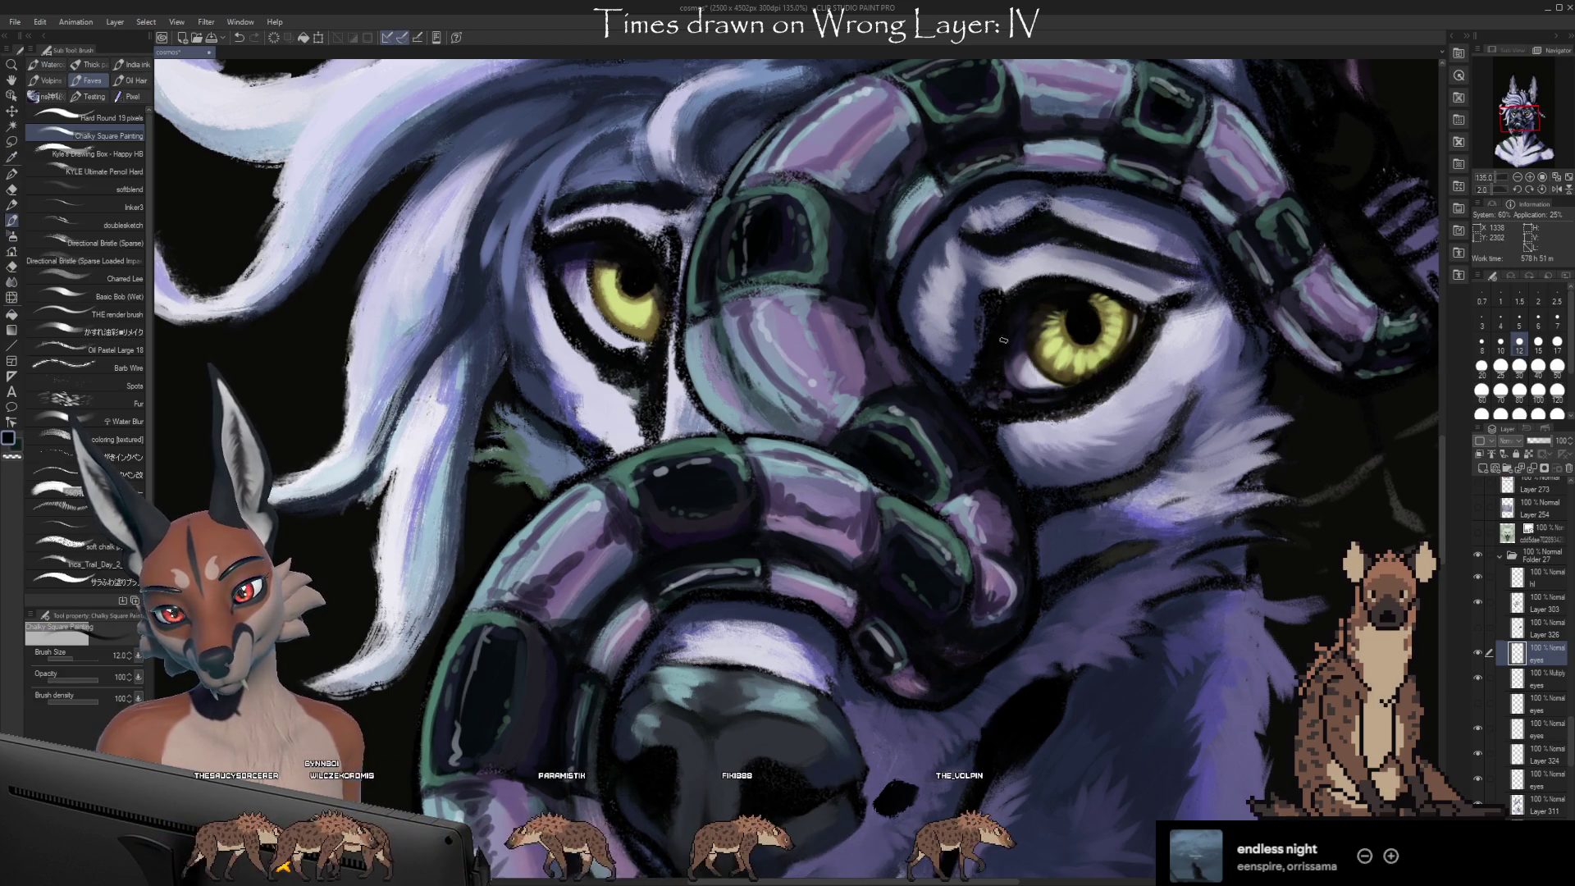
alt+click(1157, 312)
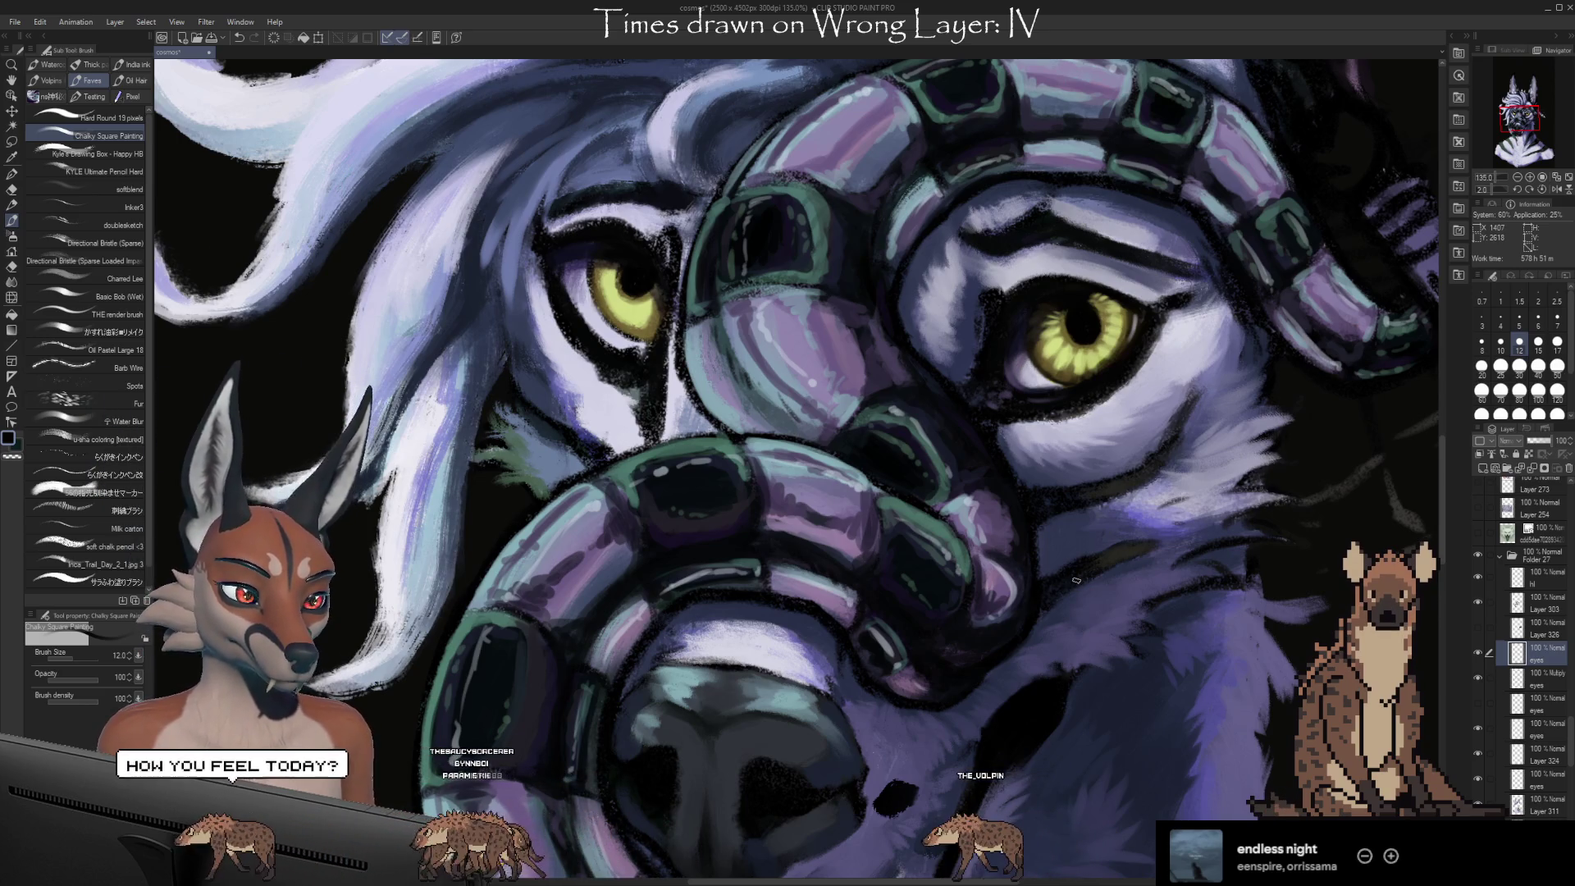
Refine the right eye with sampled yellow-green, dark olive, yellow-brown and navy
scroll(1280, 509, down, 1)
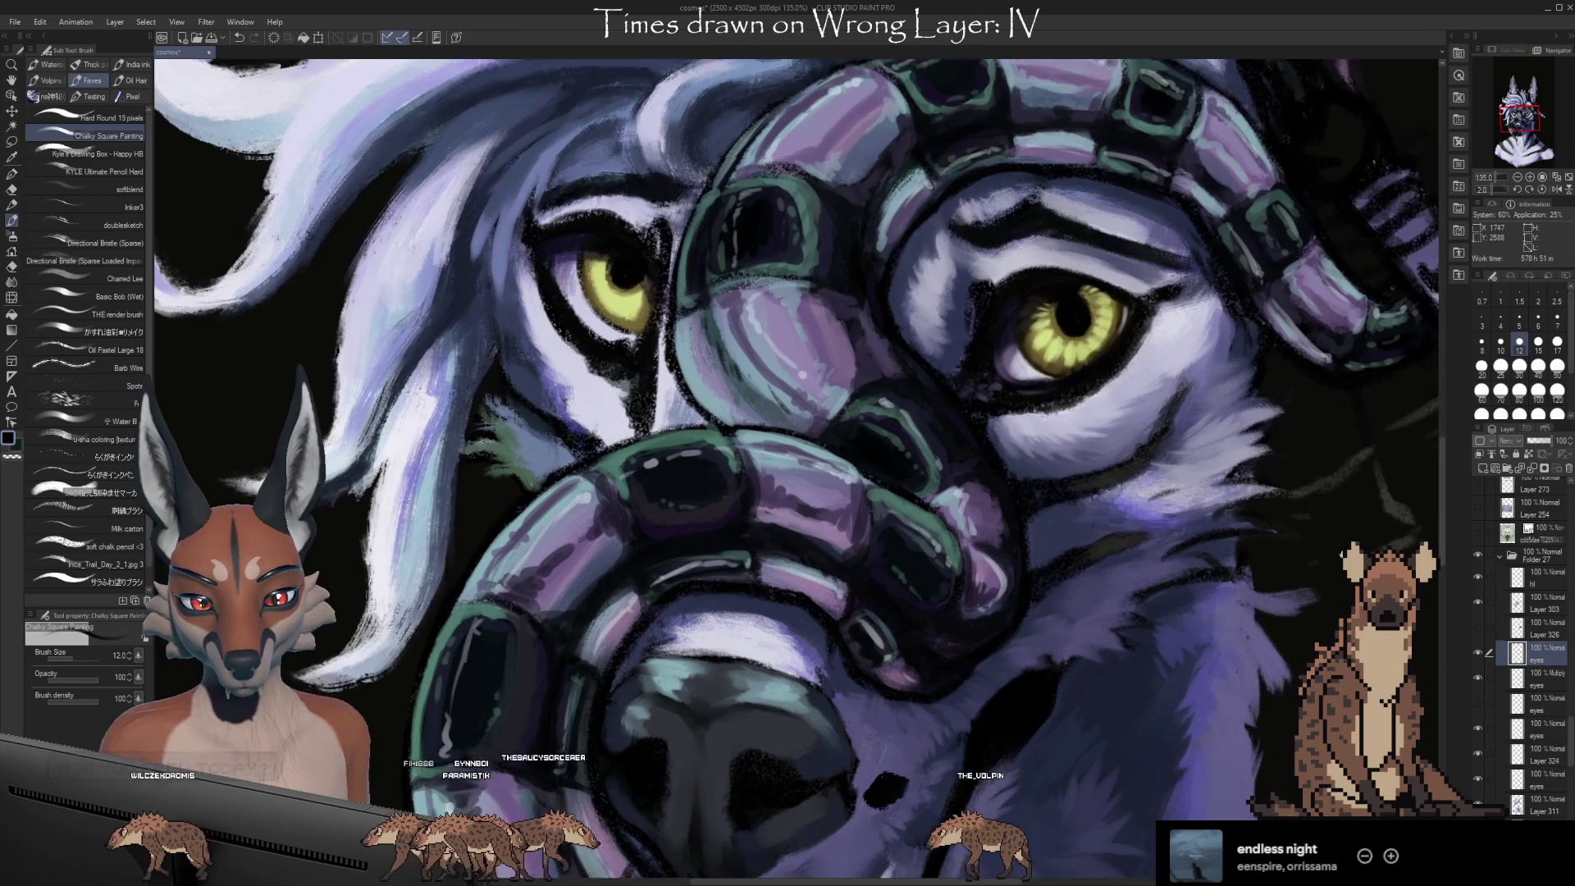
drag(1351, 454, 1339, 499)
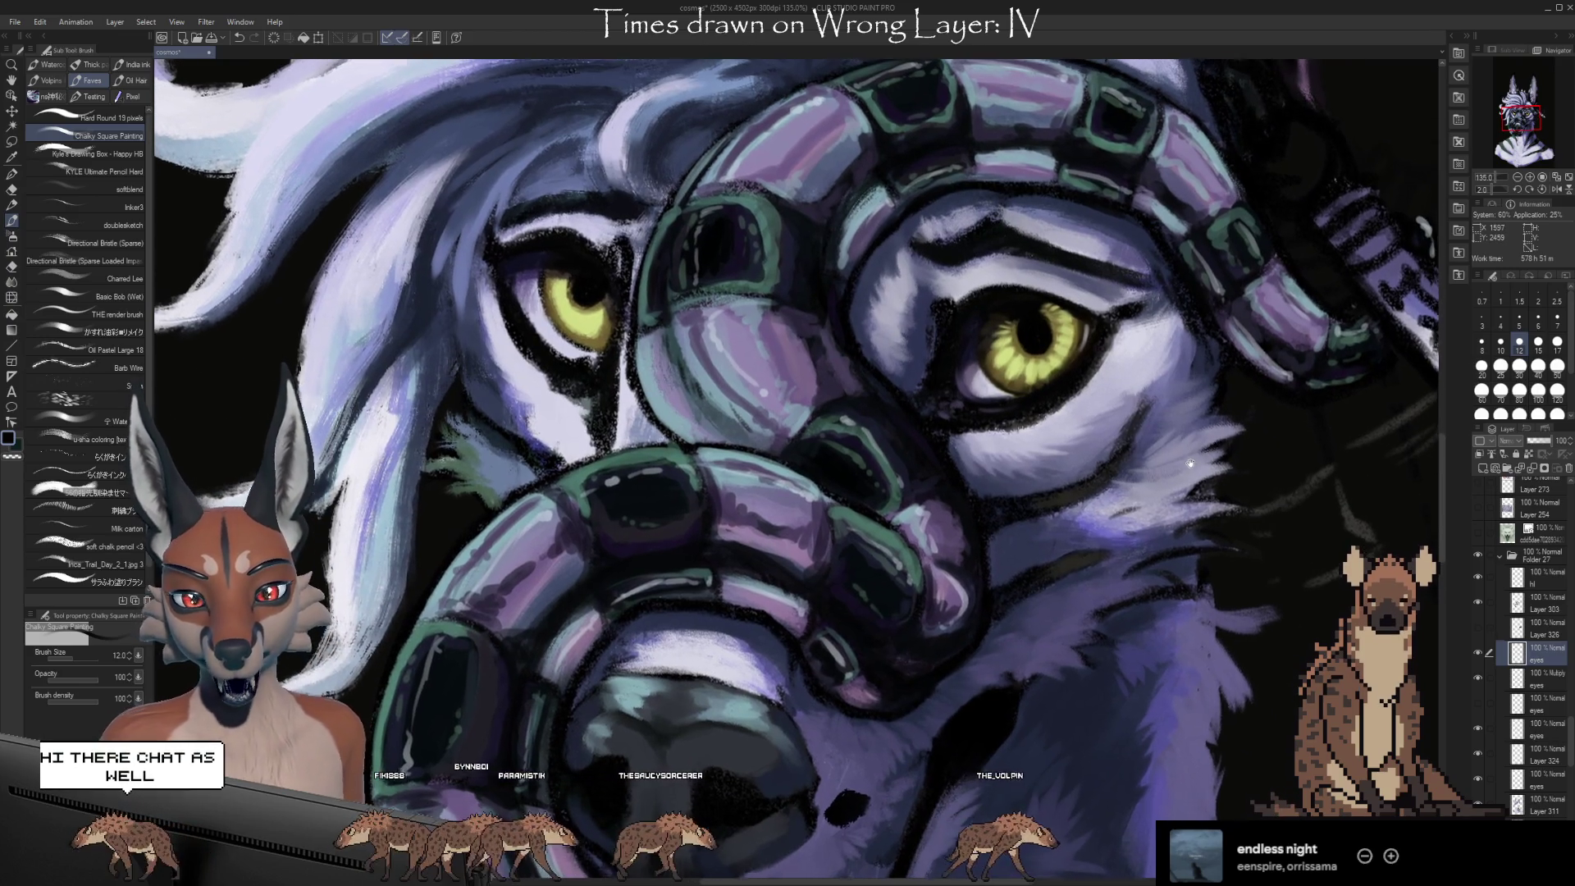
drag(1204, 474, 1217, 478)
key(i)
click(1083, 343)
key(b)
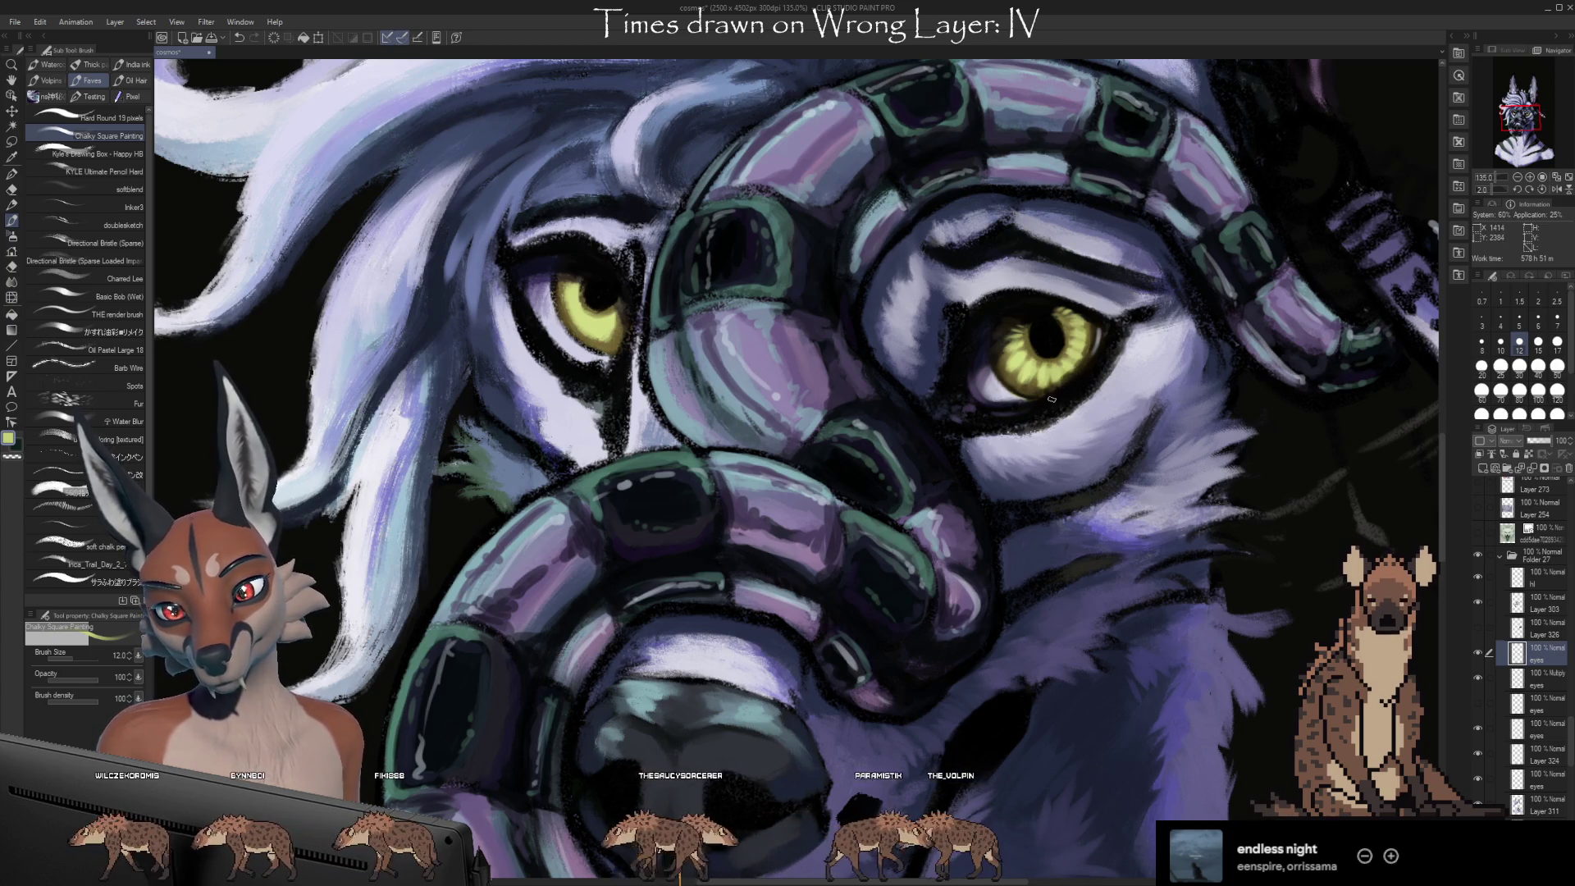
alt+click(1087, 349)
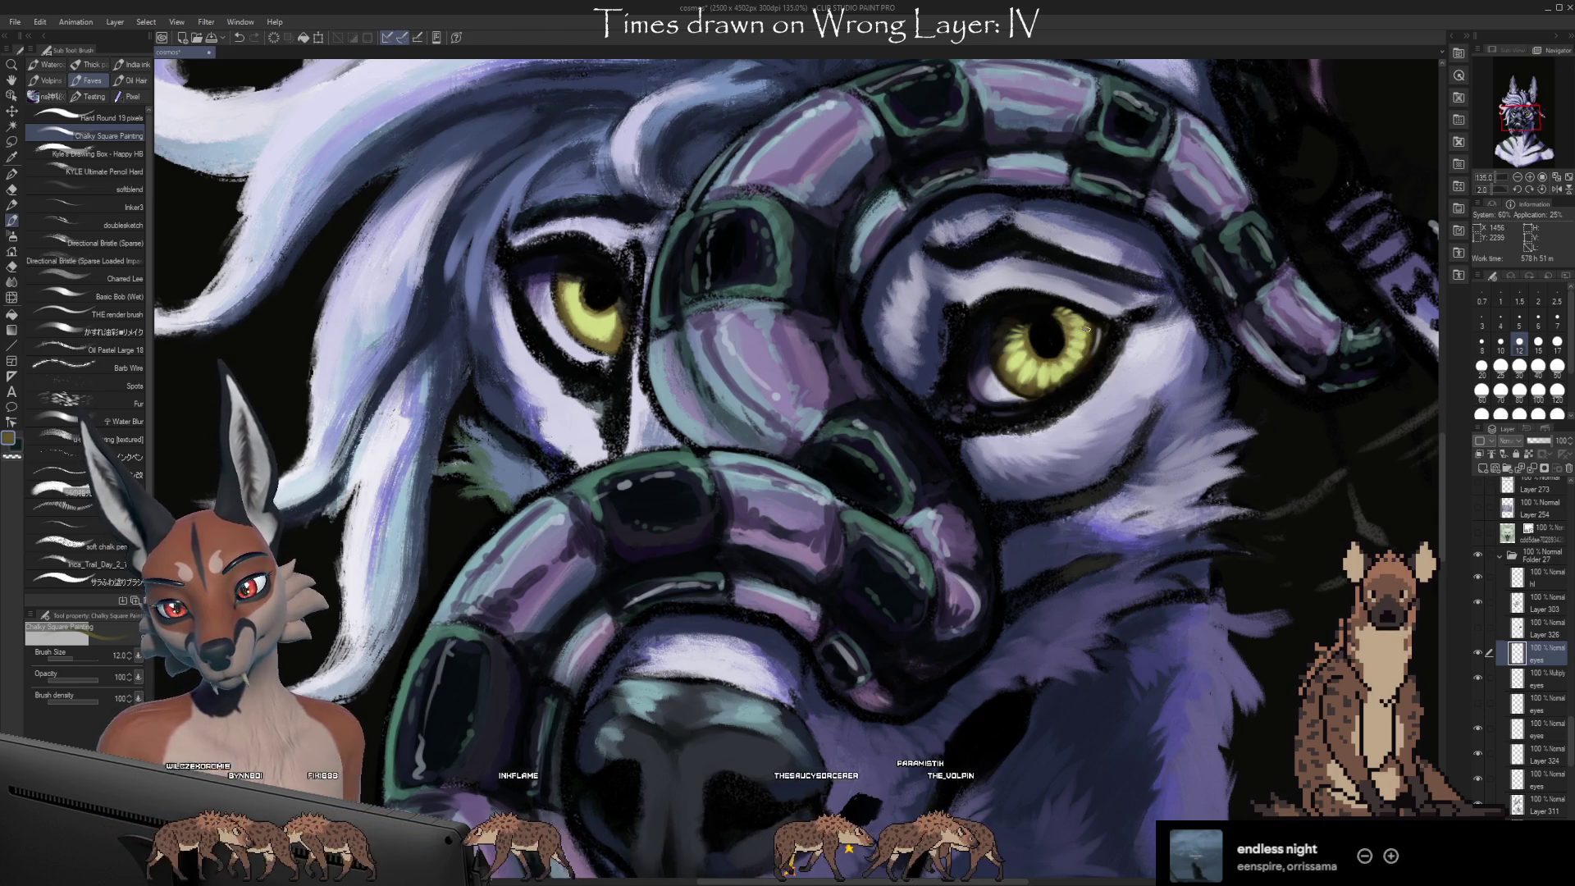
alt+click(1070, 368)
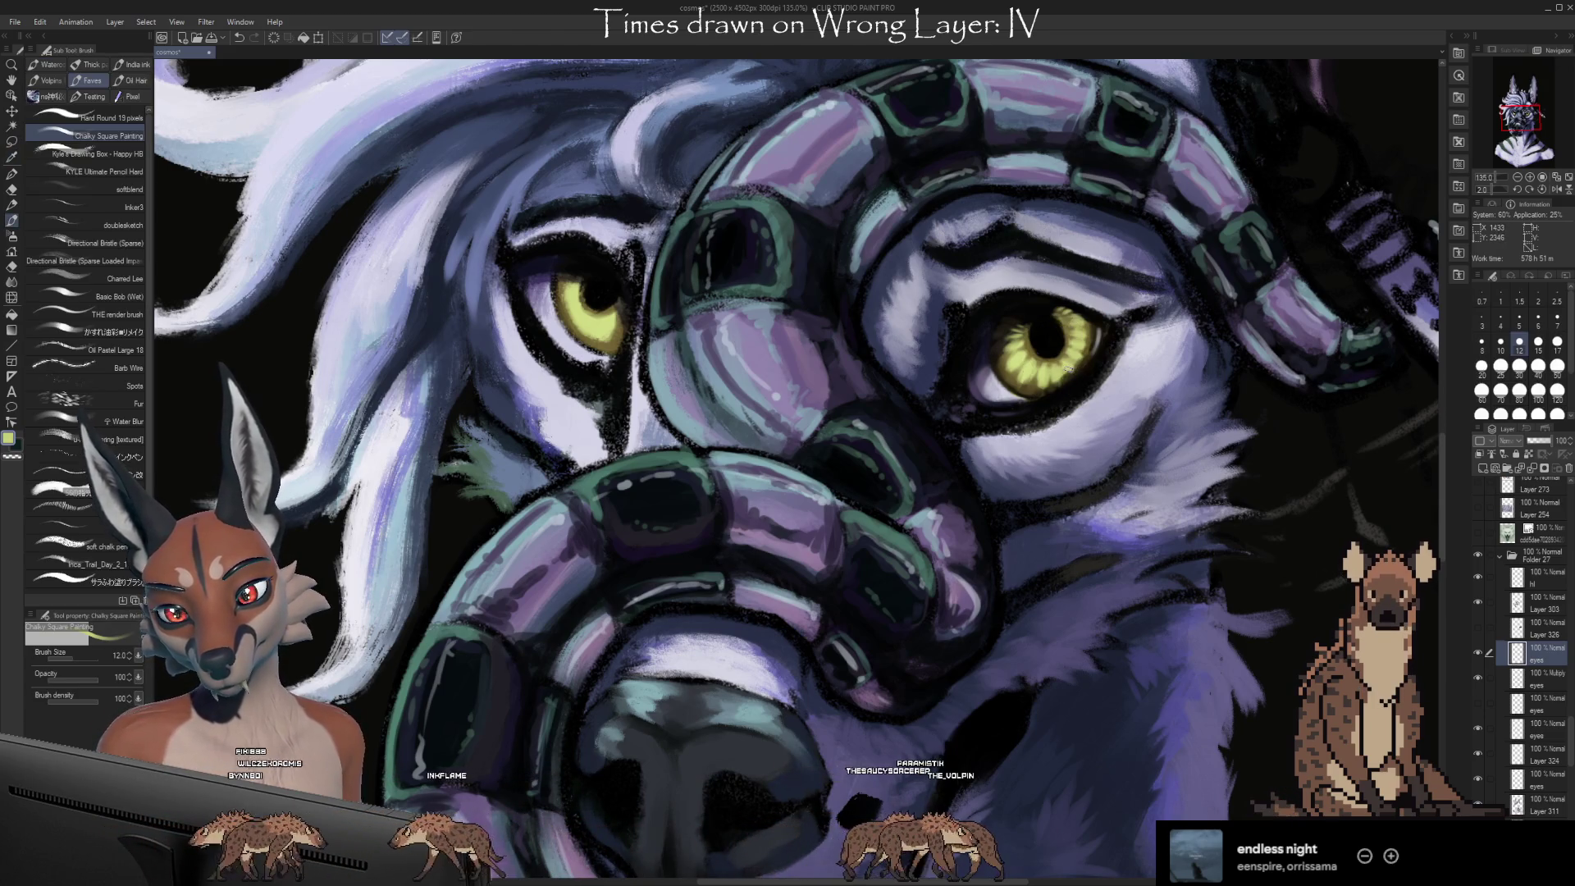
alt+click(1071, 376)
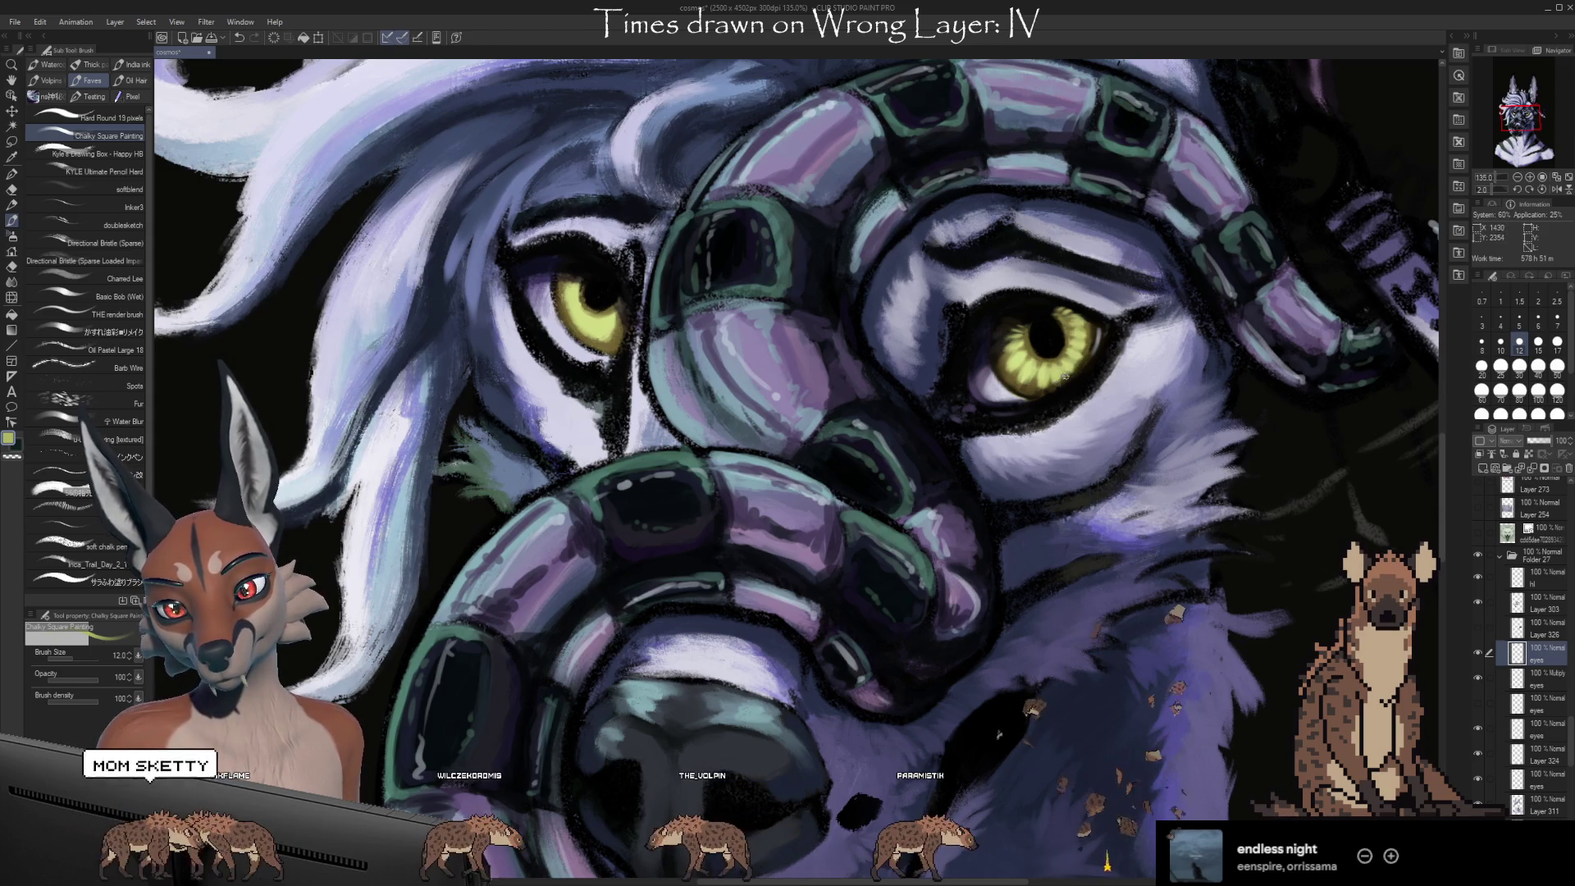
alt+click(1060, 378)
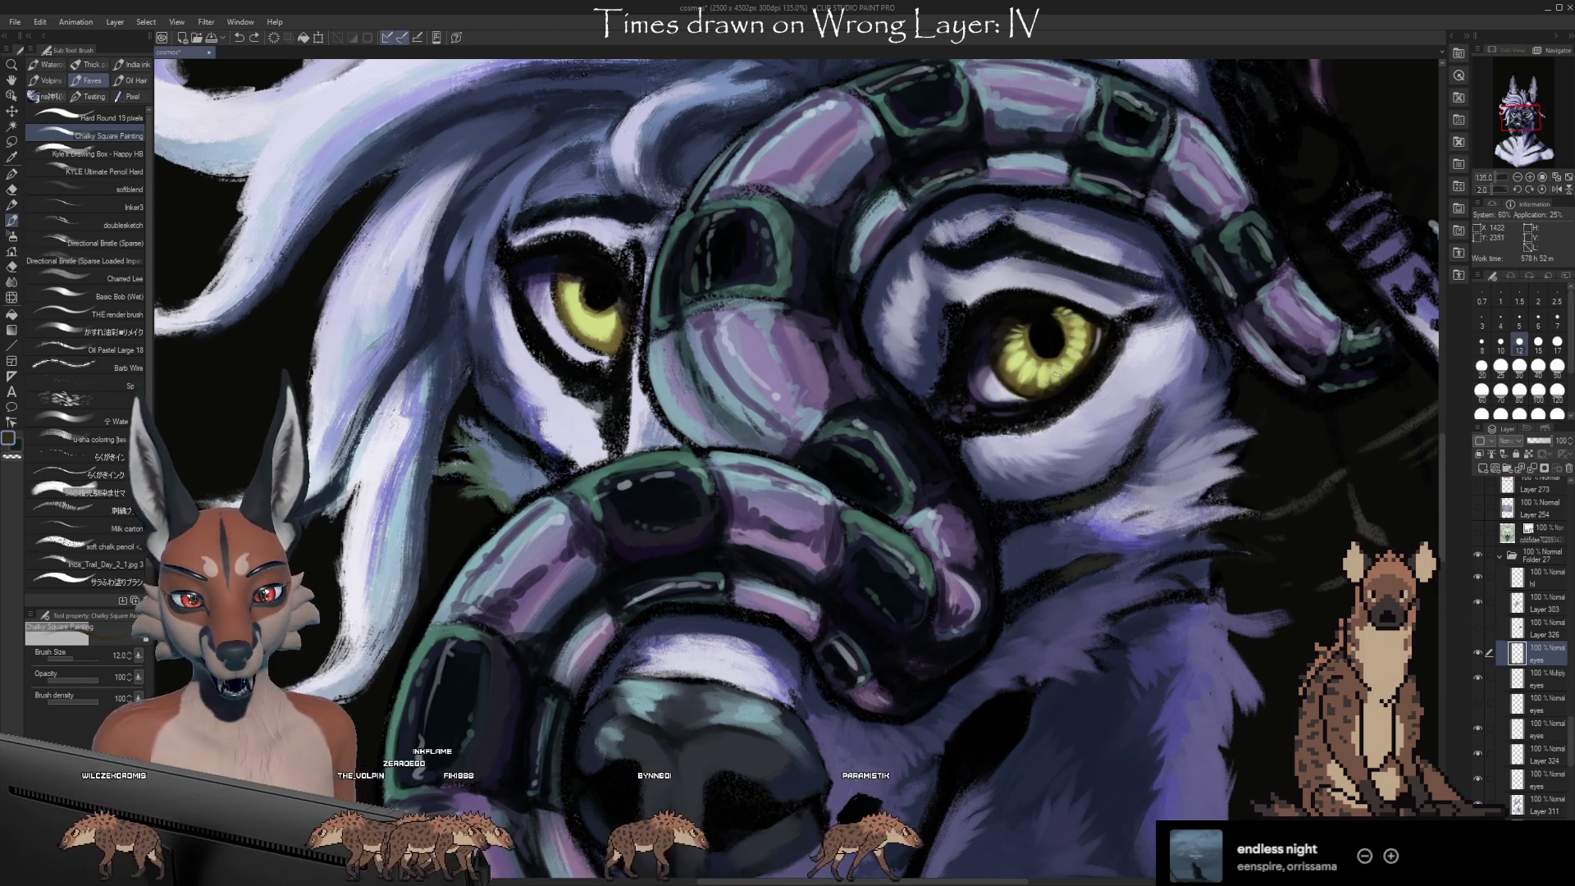
alt+click(1042, 396)
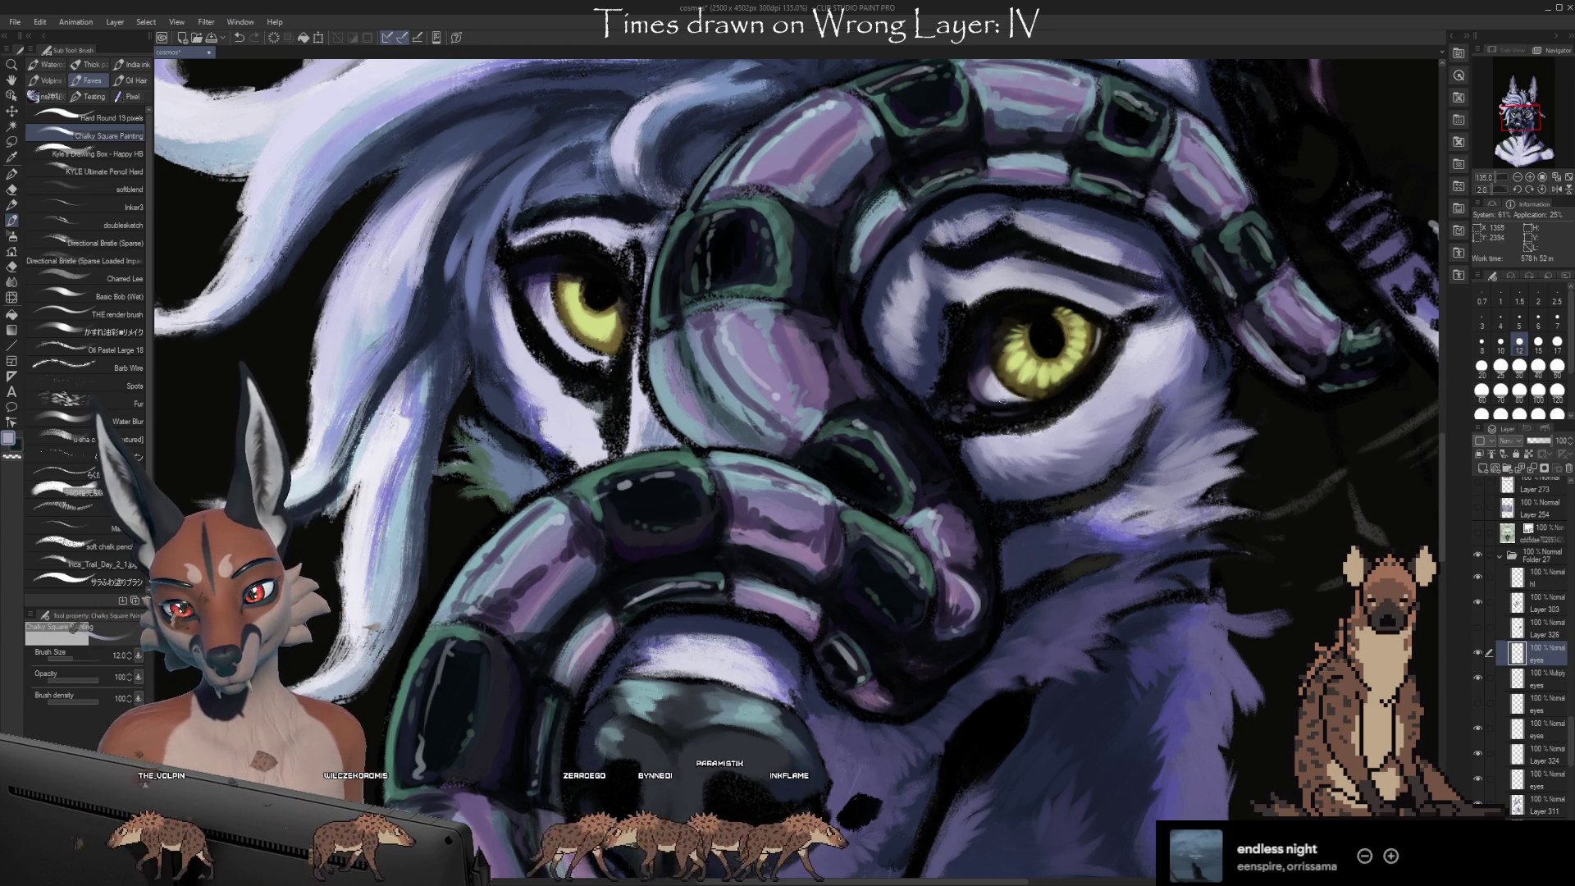
alt+click(1026, 402)
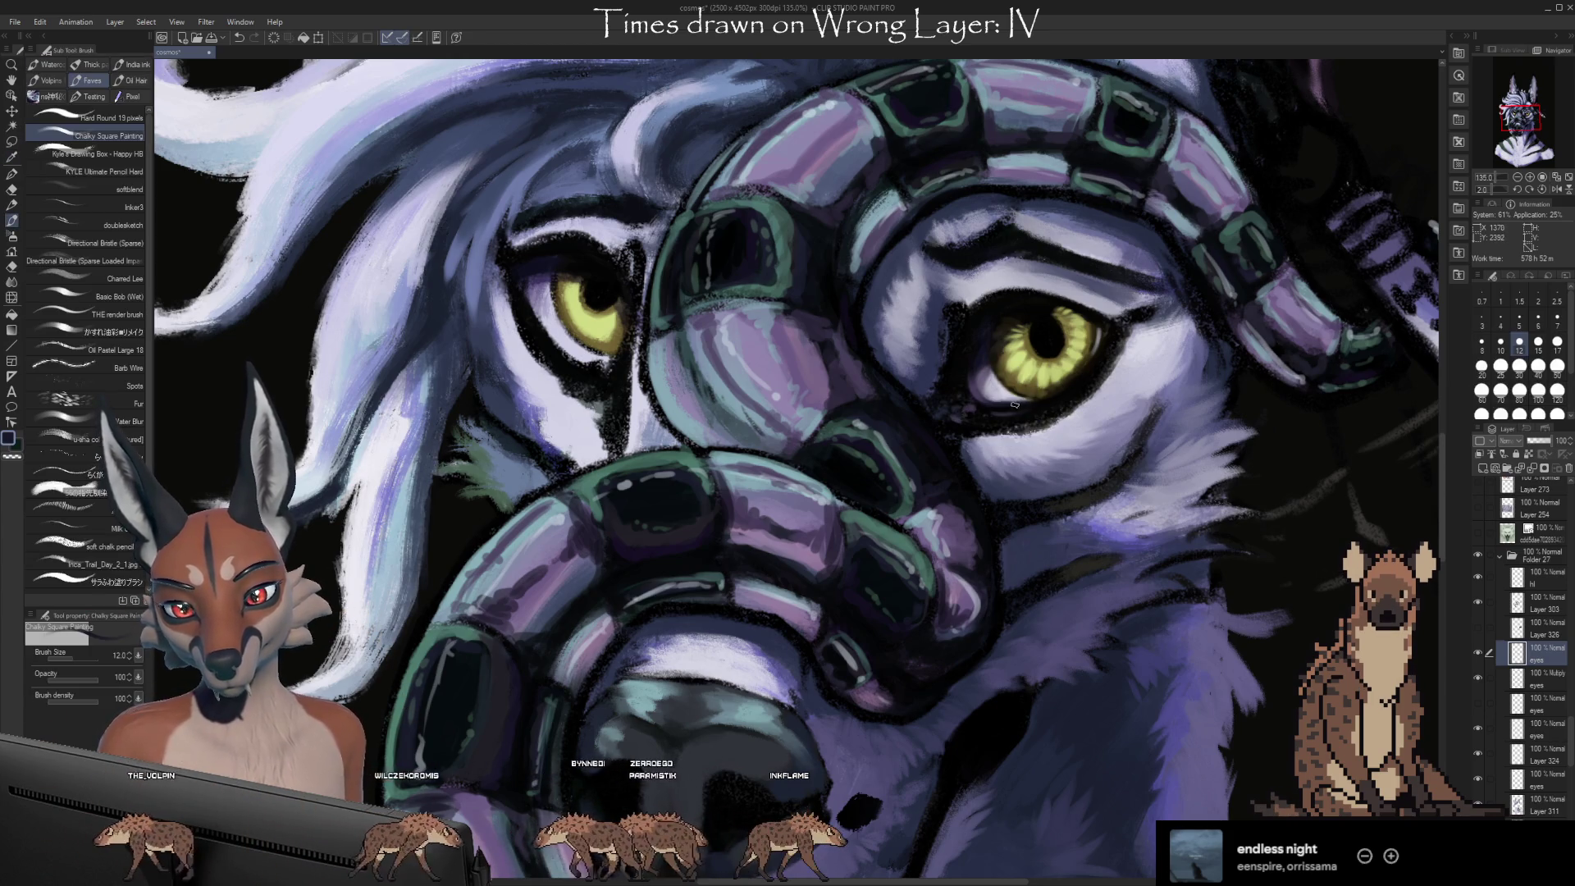
Sample yellow, olive and near-black from the right eye, settling on a darker blue
alt+click(1053, 396)
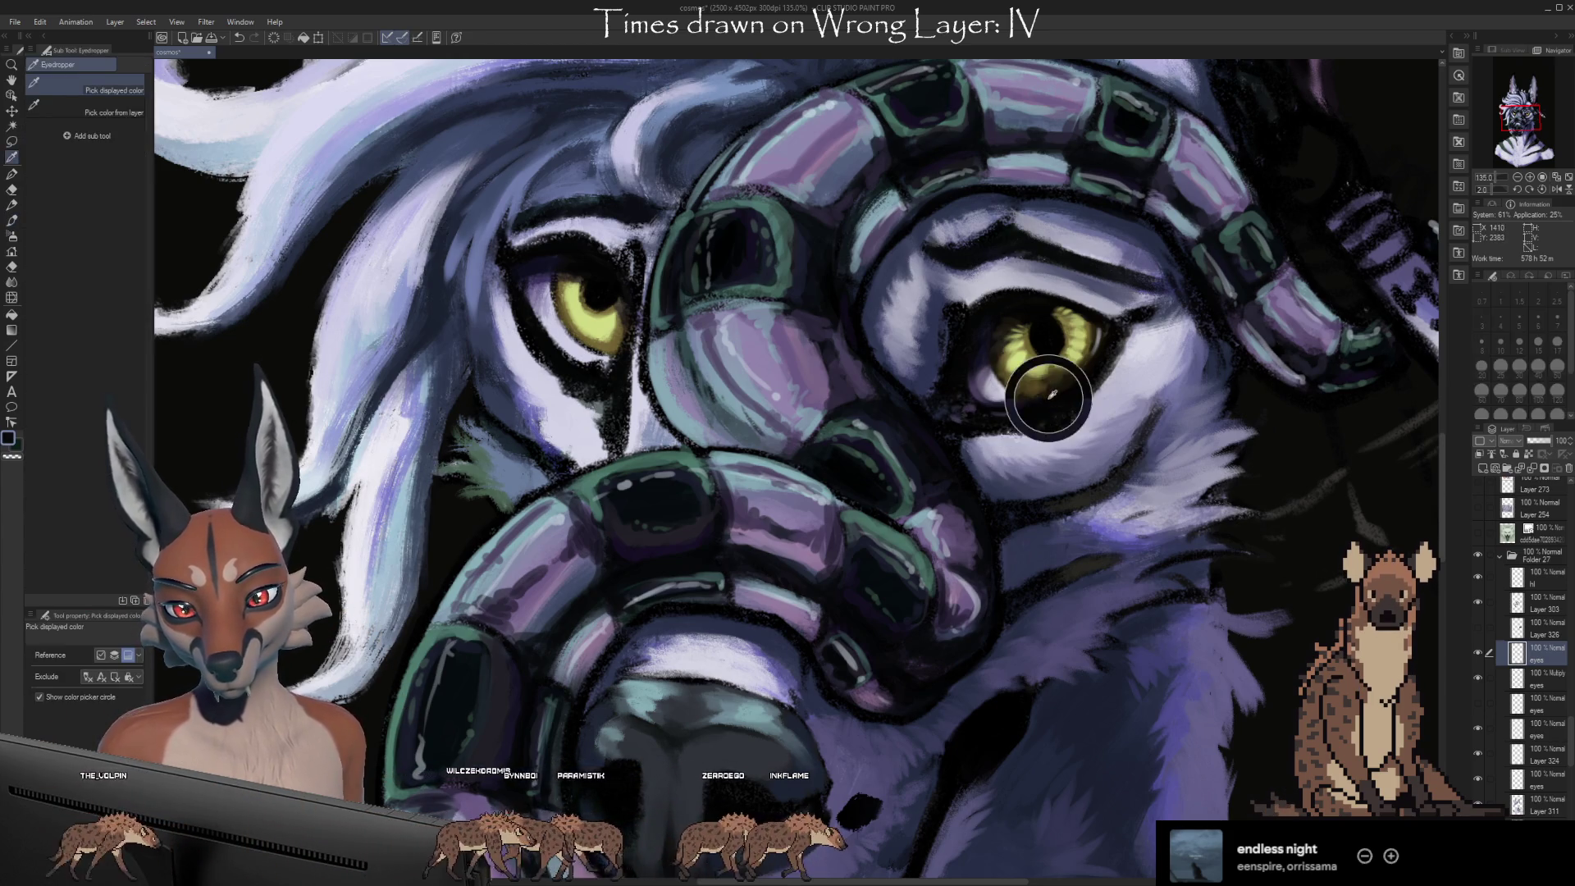
alt+click(1051, 390)
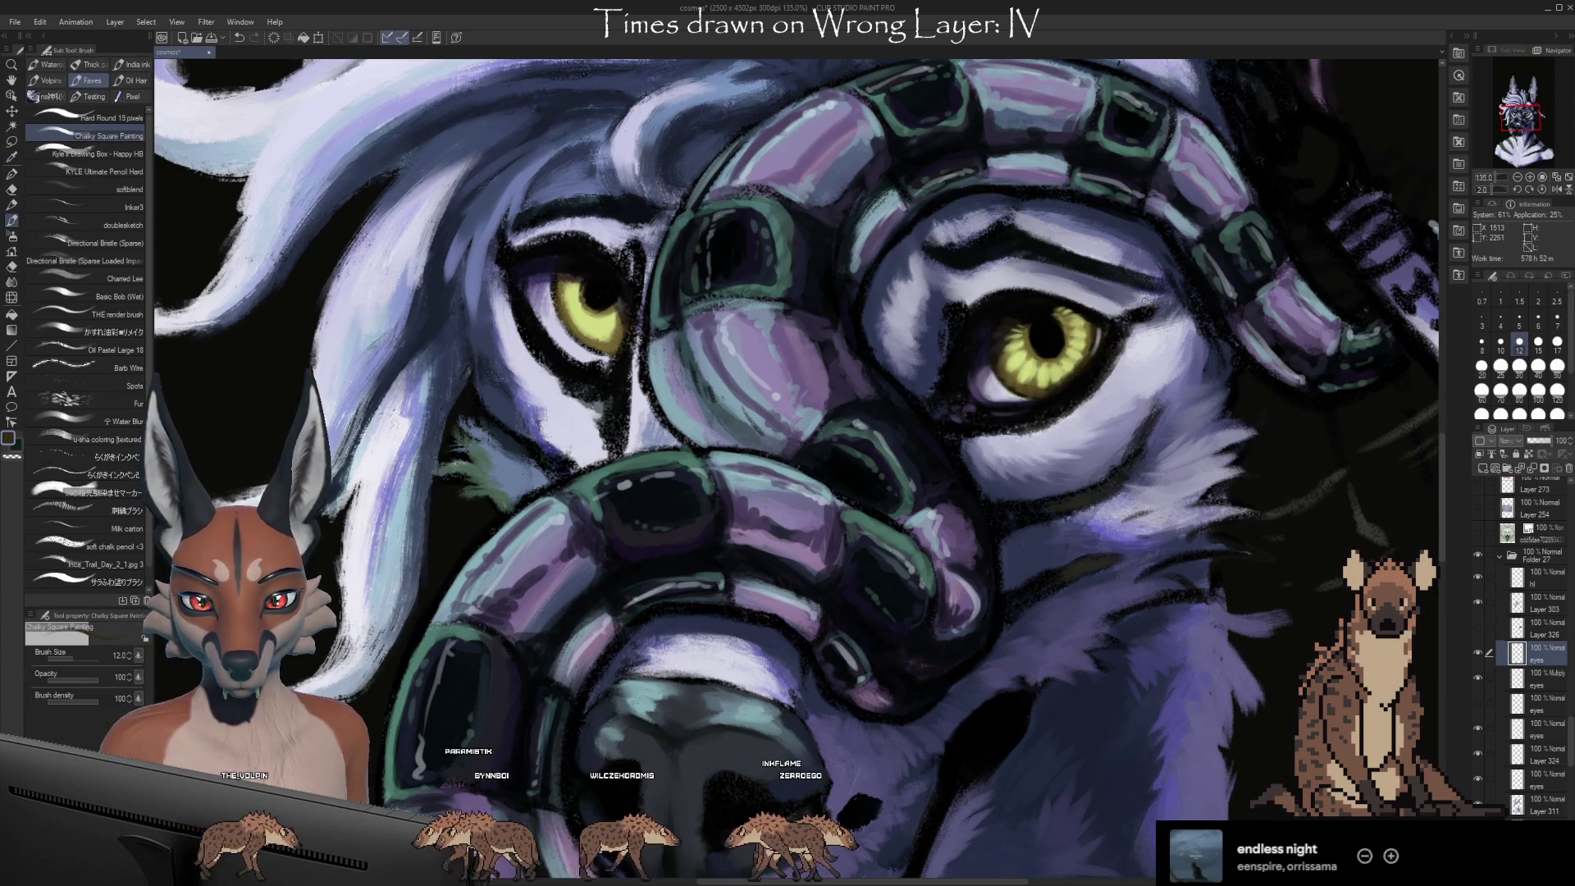
alt+click(1054, 384)
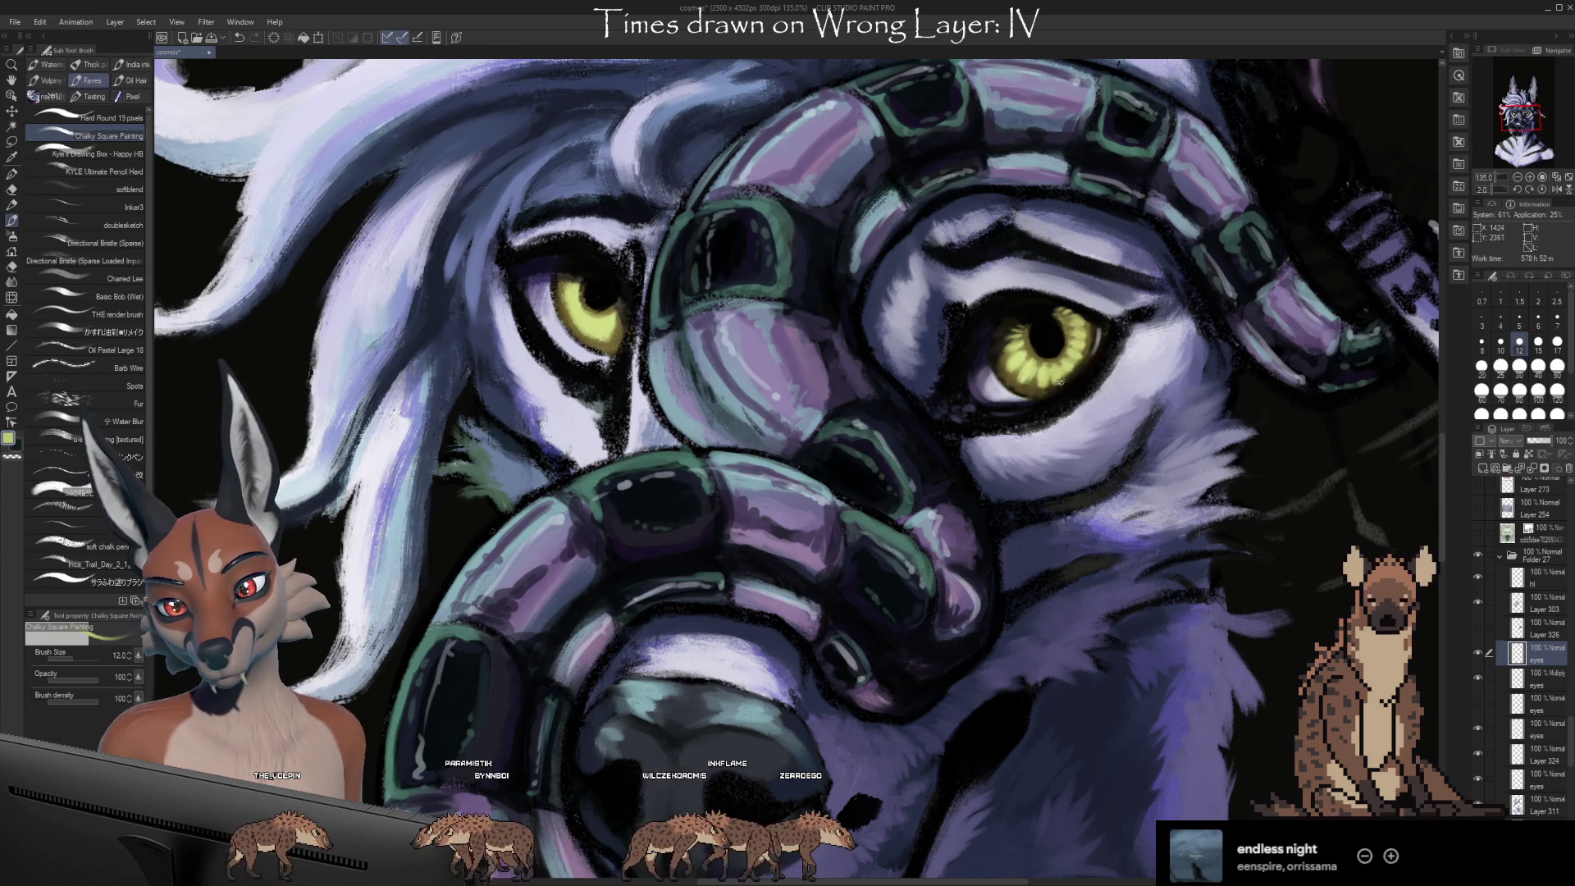
alt+click(1050, 390)
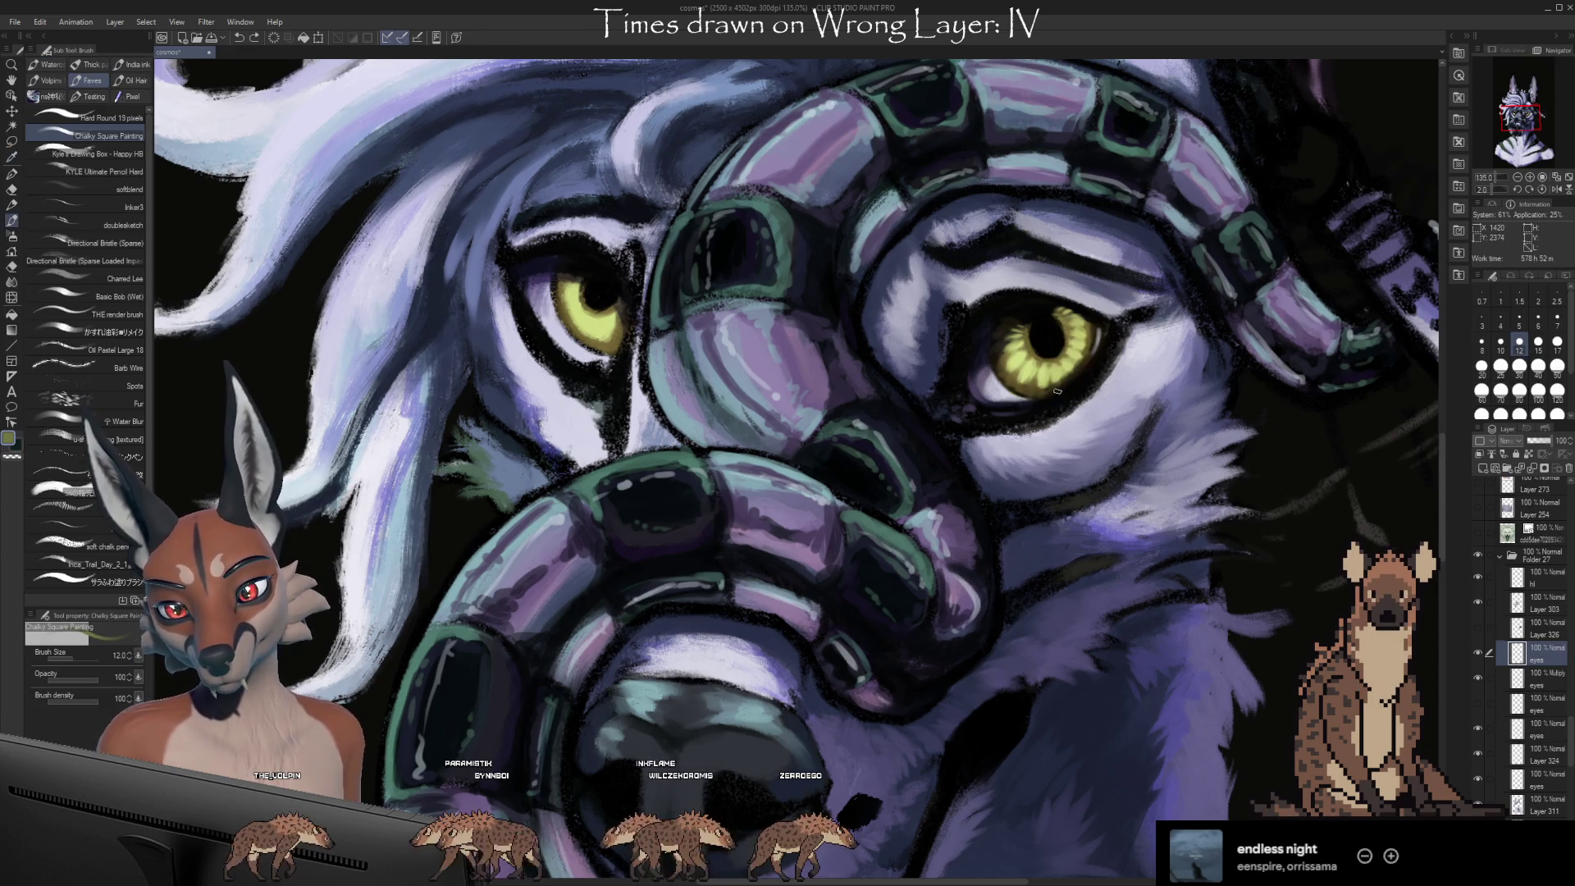
alt+click(1033, 395)
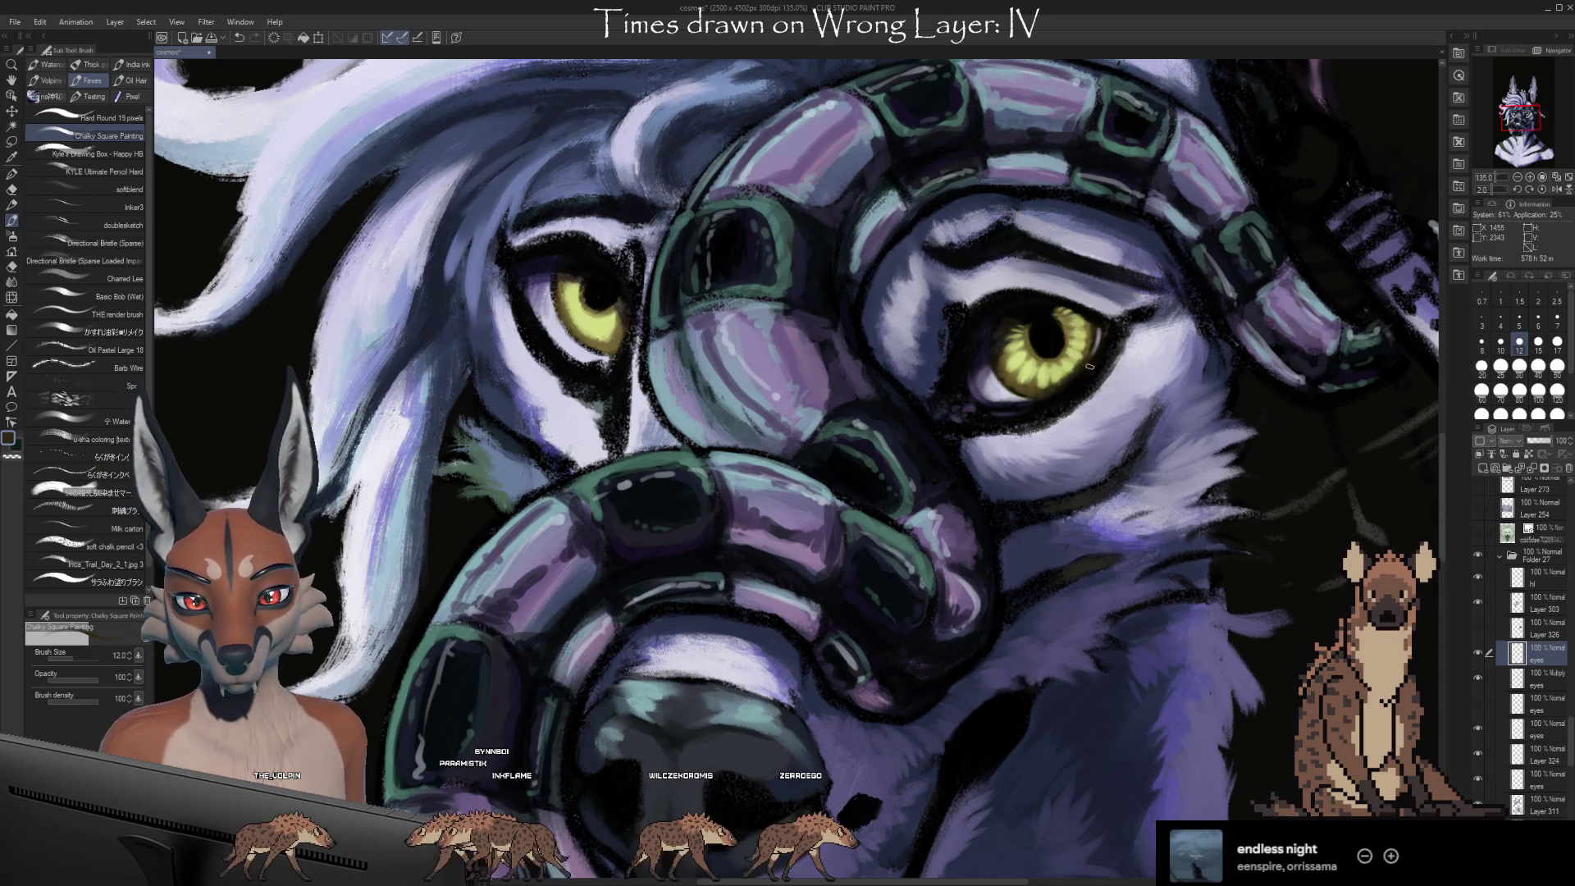
alt+click(1021, 403)
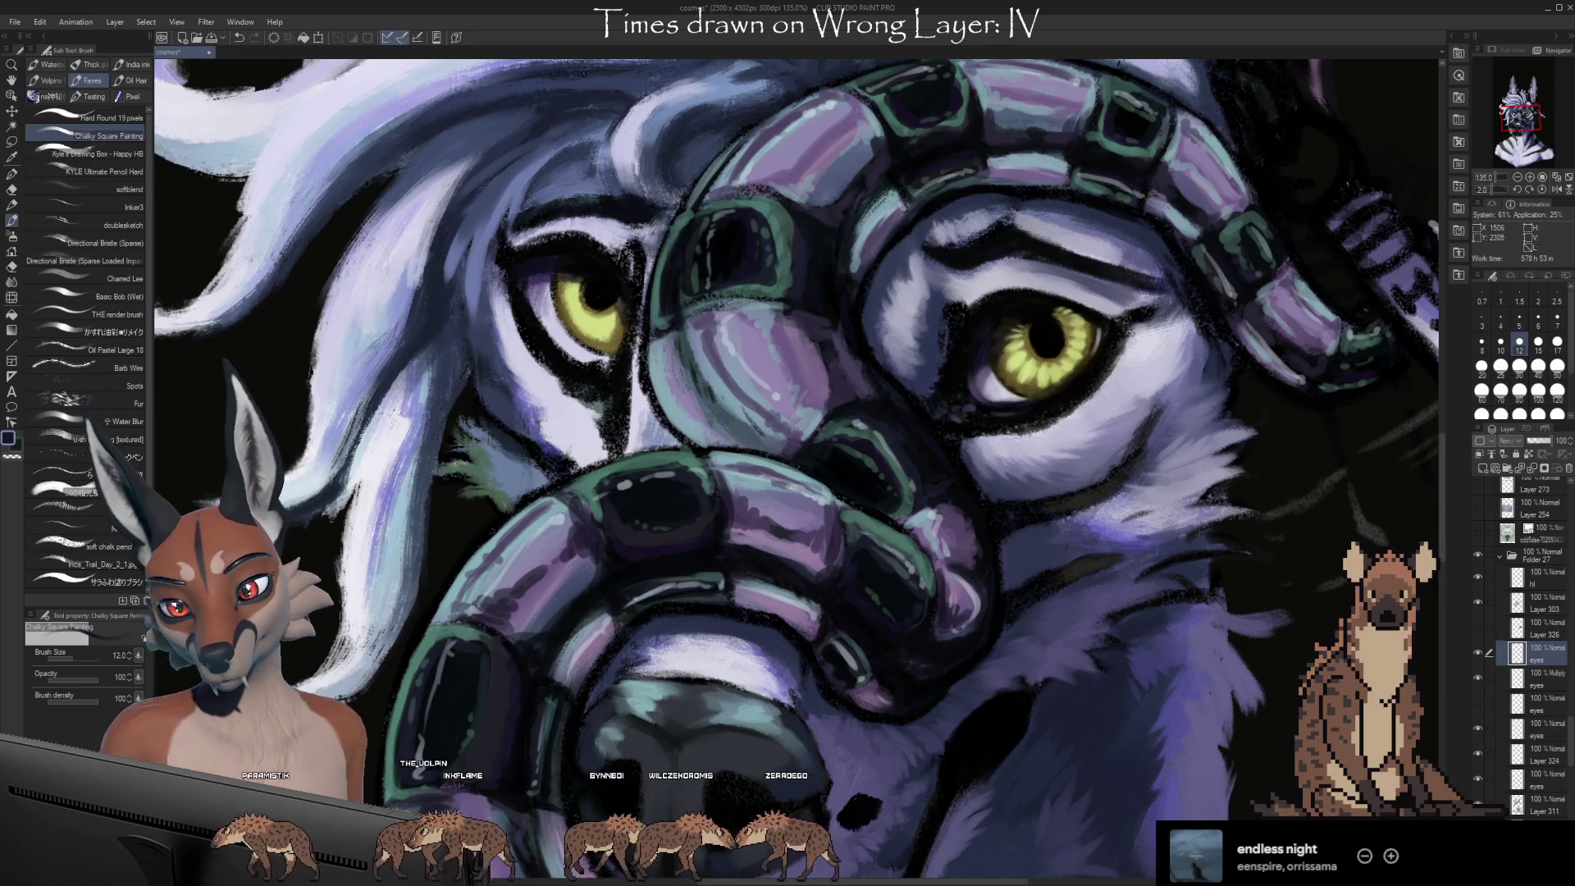
scroll(1131, 332, down, 5)
scroll(1110, 425, up, 5)
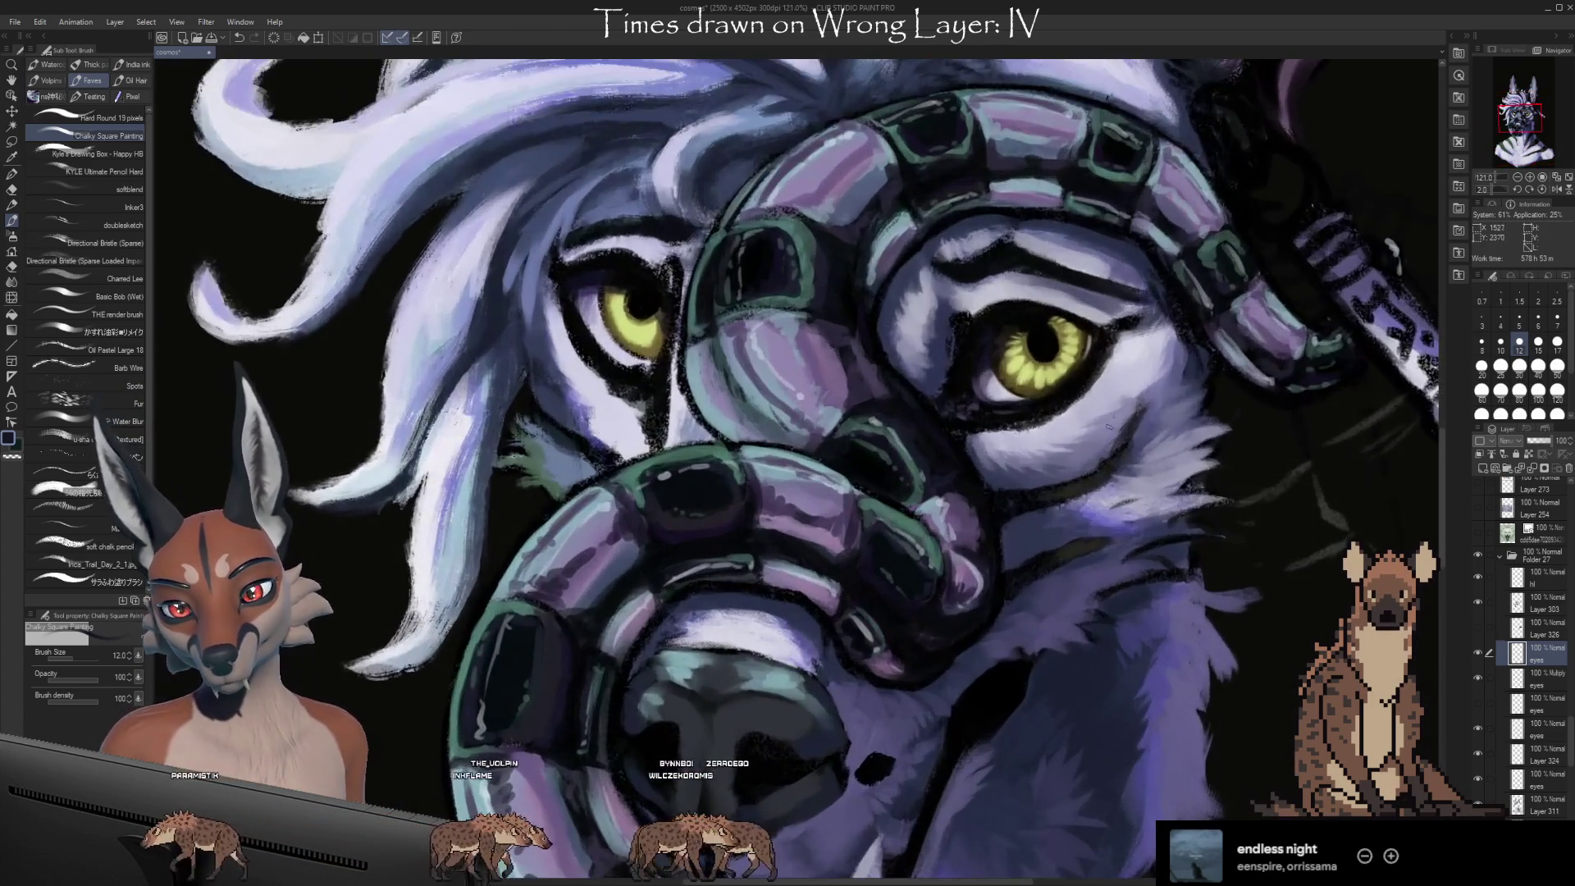
Pan the canvas so the head sits further right and select the lower 'eyes' layer
alt+click(1083, 418)
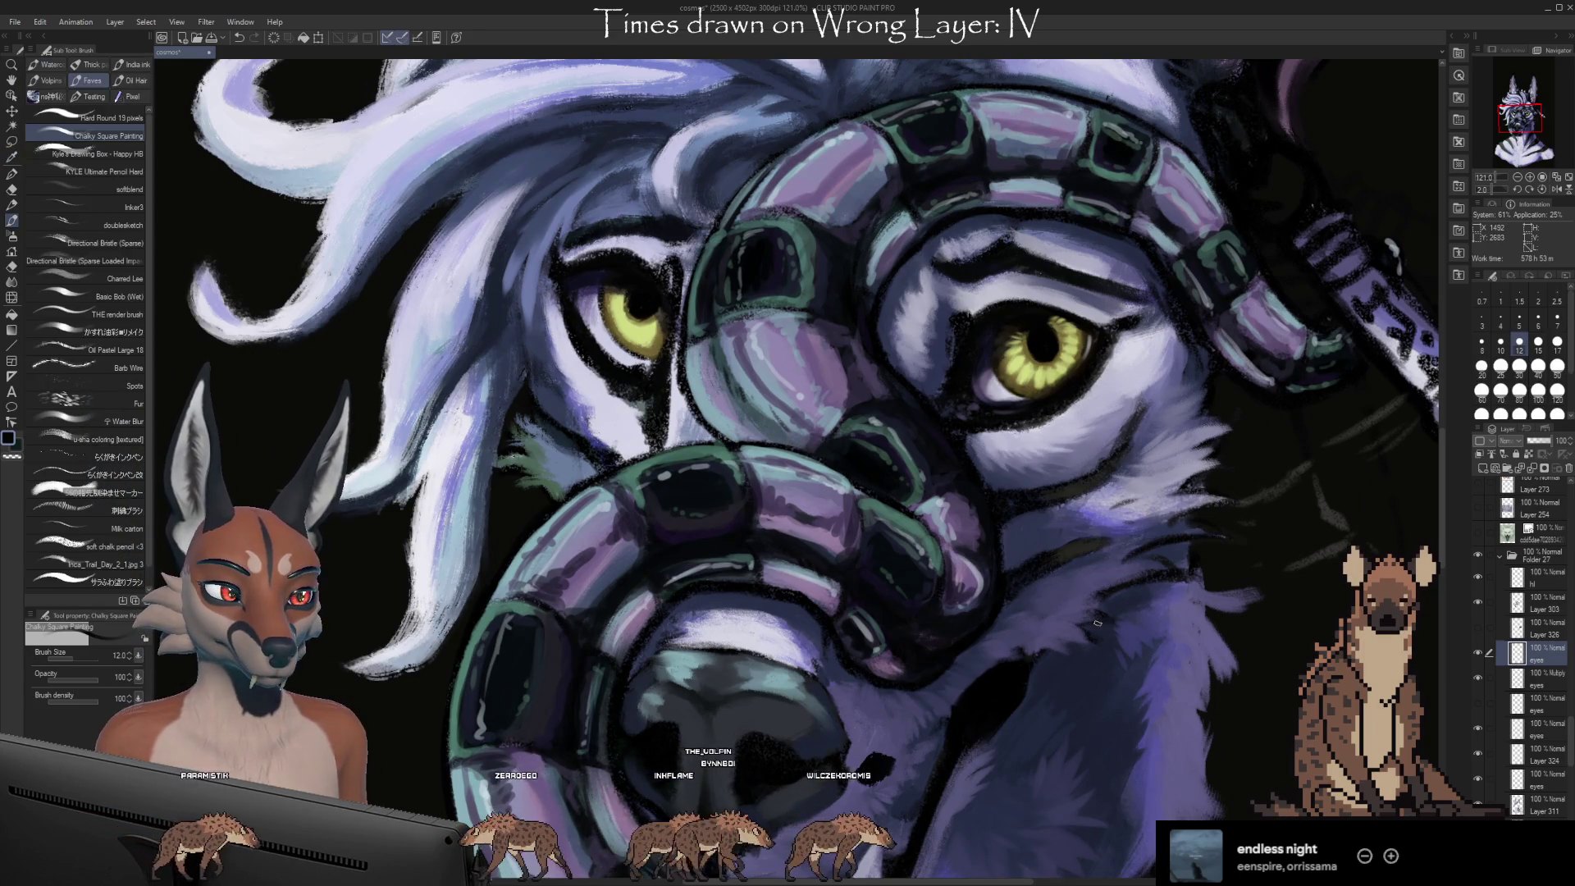
drag(1006, 596, 1116, 584)
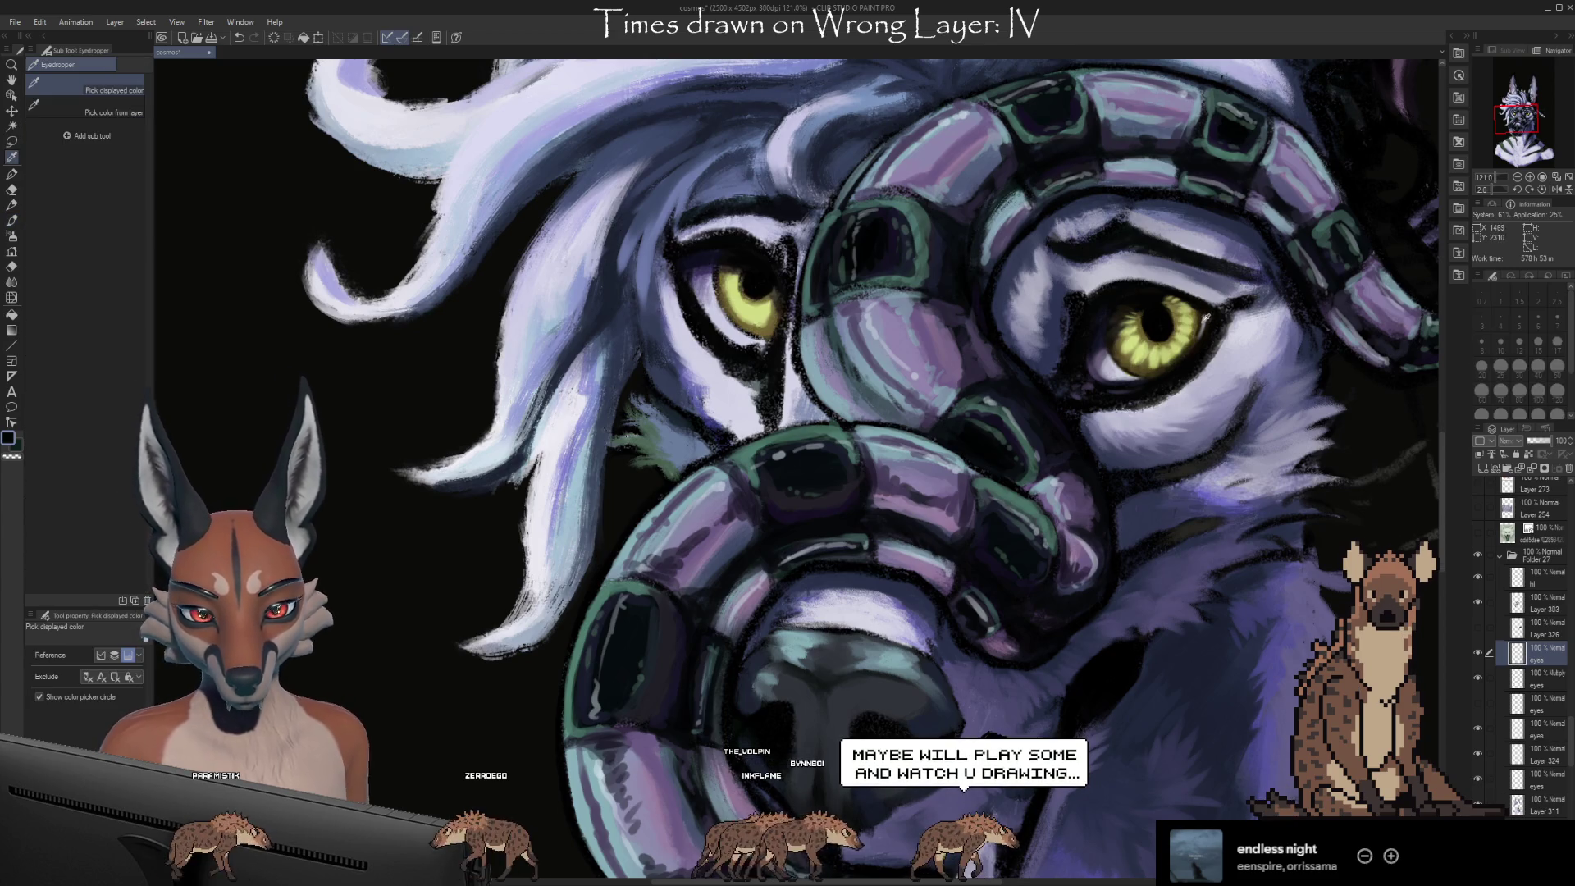
click(1528, 729)
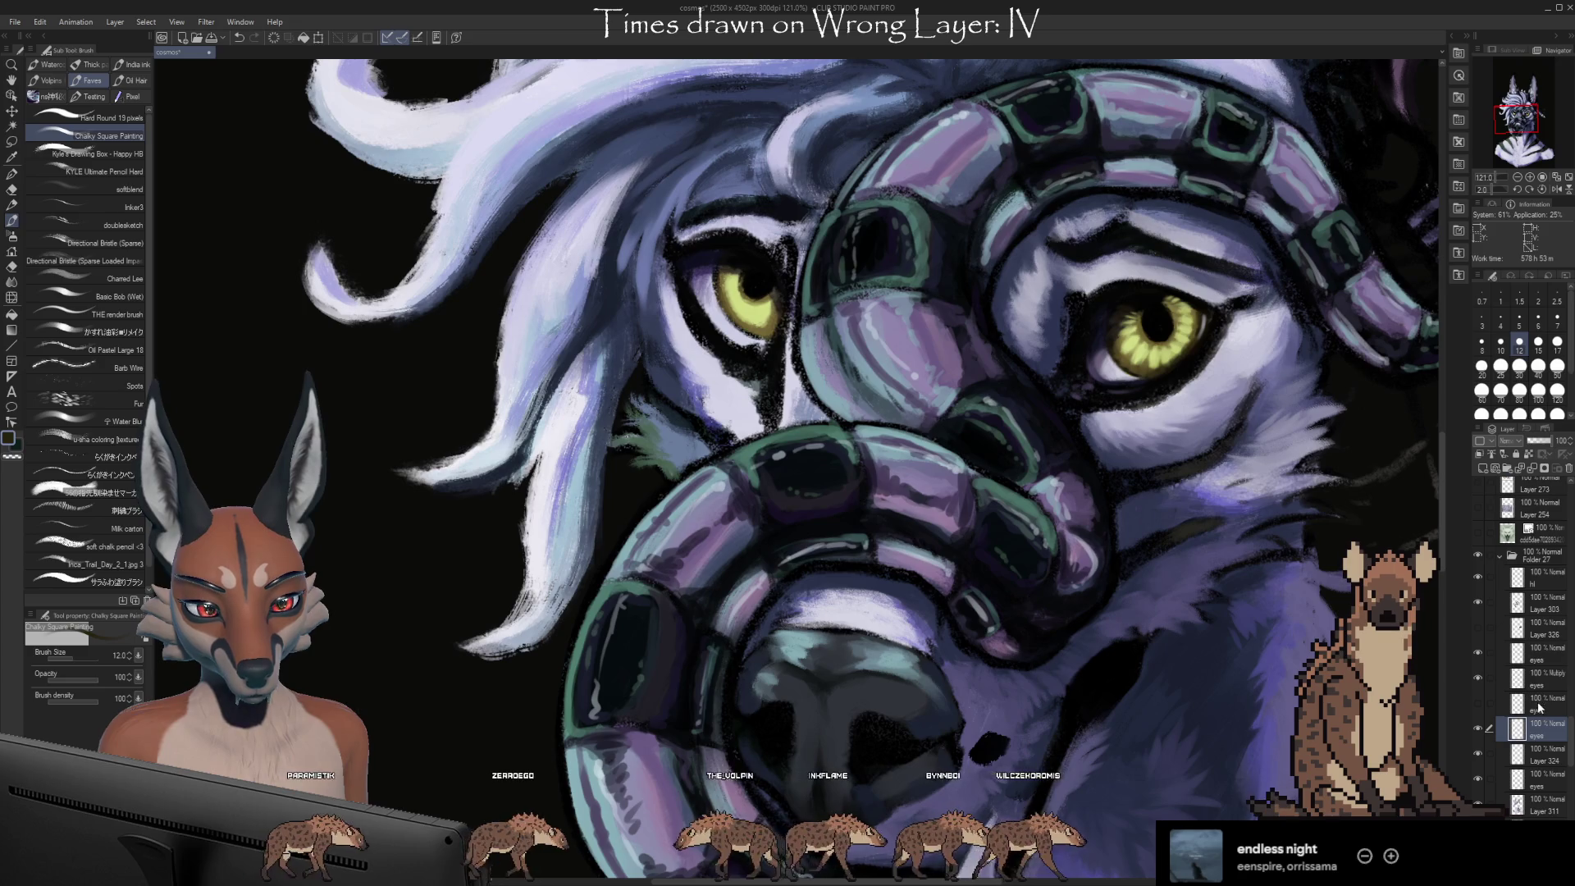
Trash the duplicate 'eyes' layer and toggle the remaining one on and off to compare shading
drag(1539, 707, 1537, 587)
drag(1566, 478, 1568, 470)
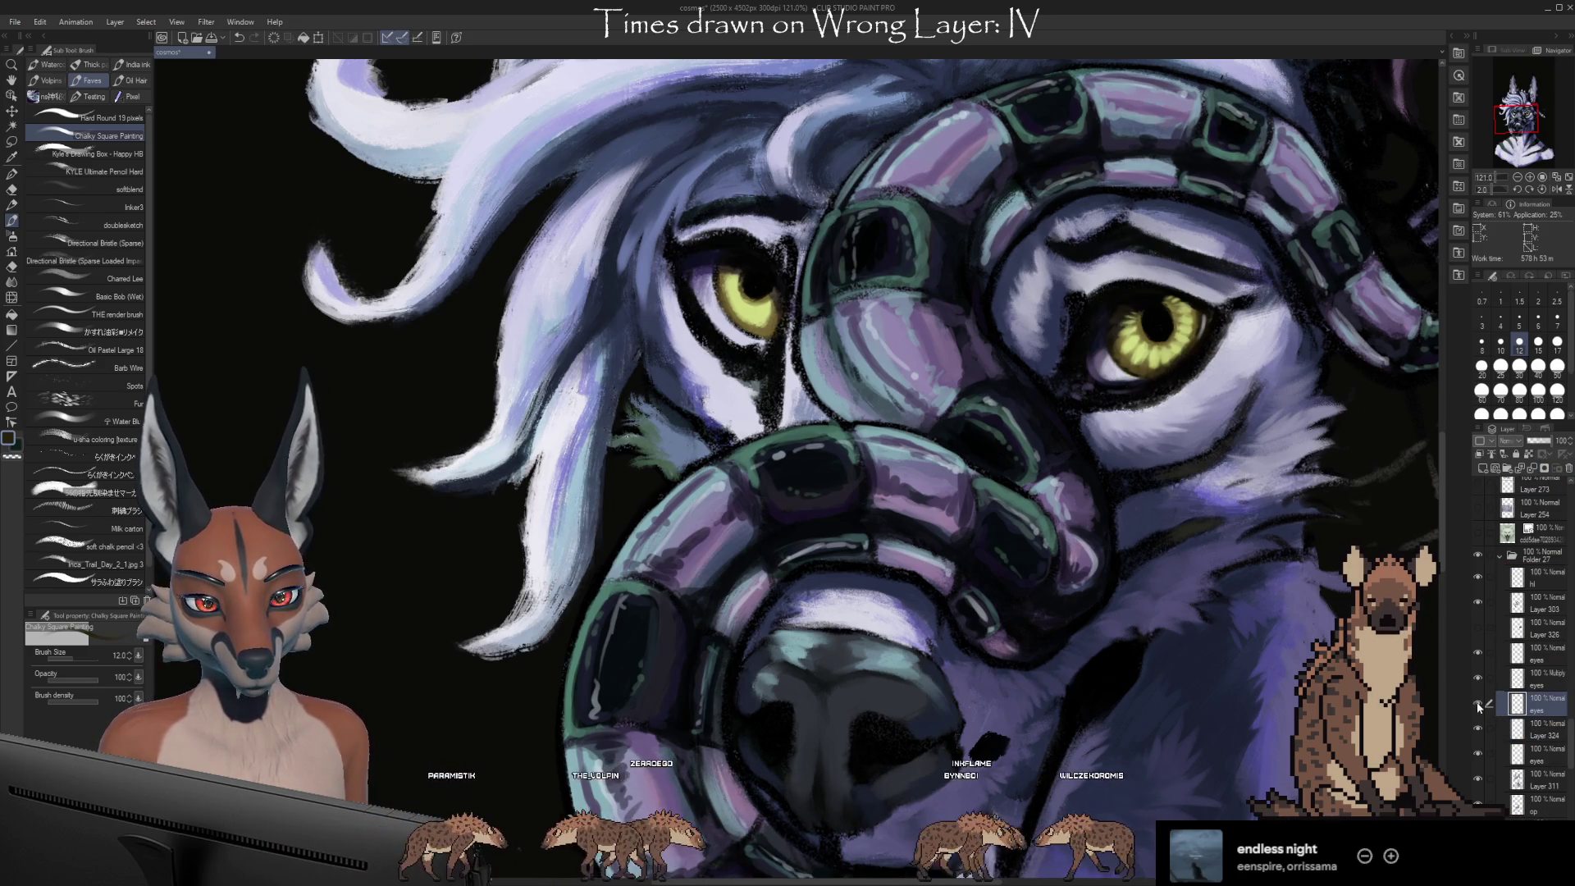
click(1477, 704)
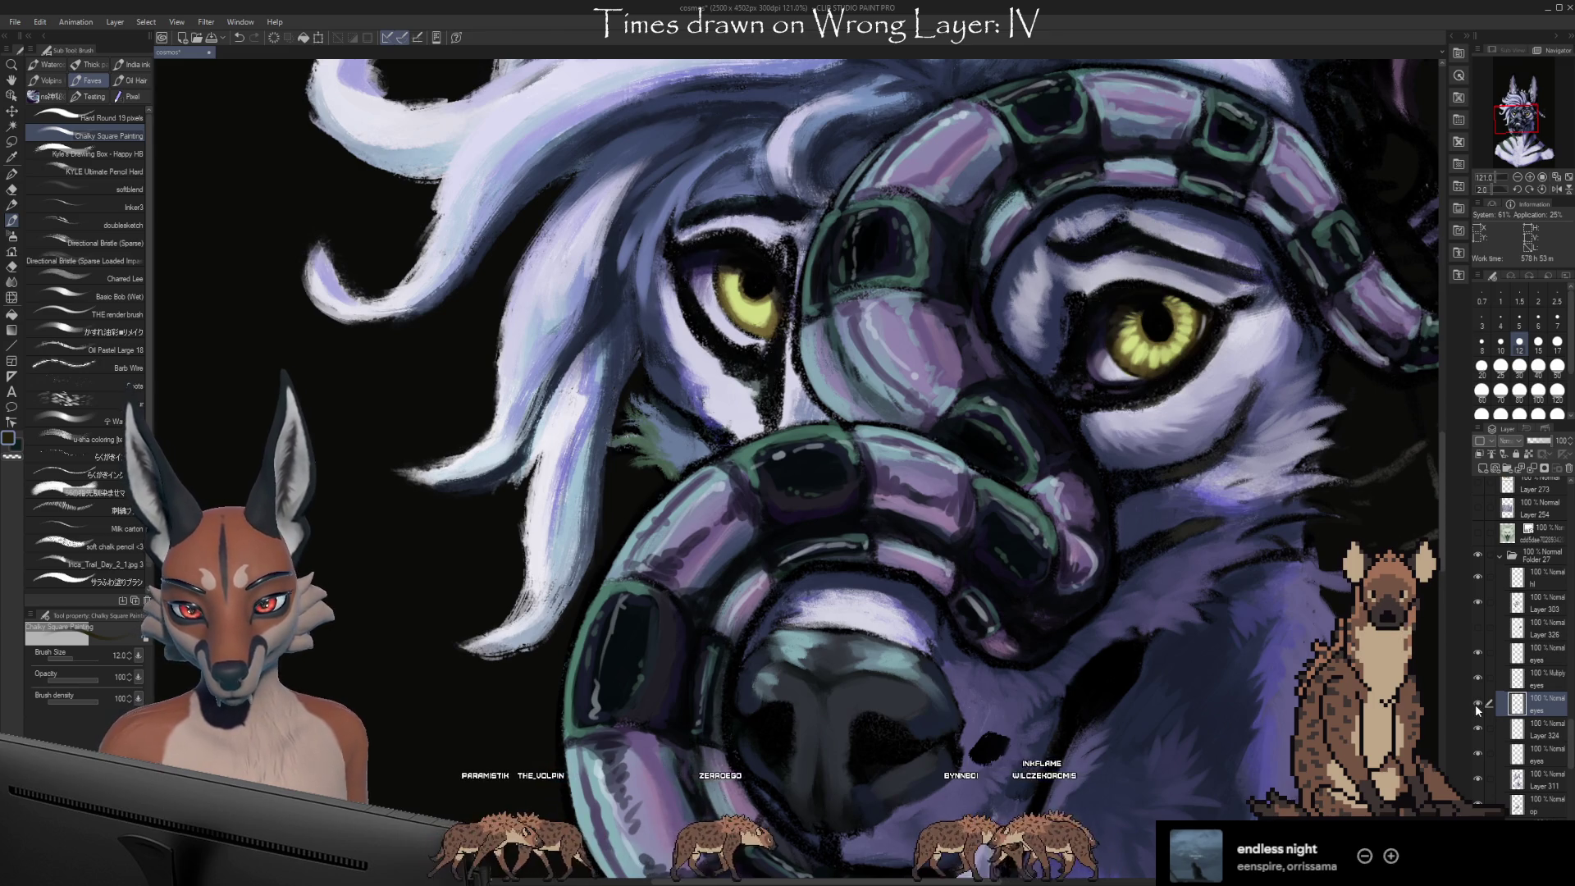
click(1477, 704)
click(1477, 704)
click(1477, 704)
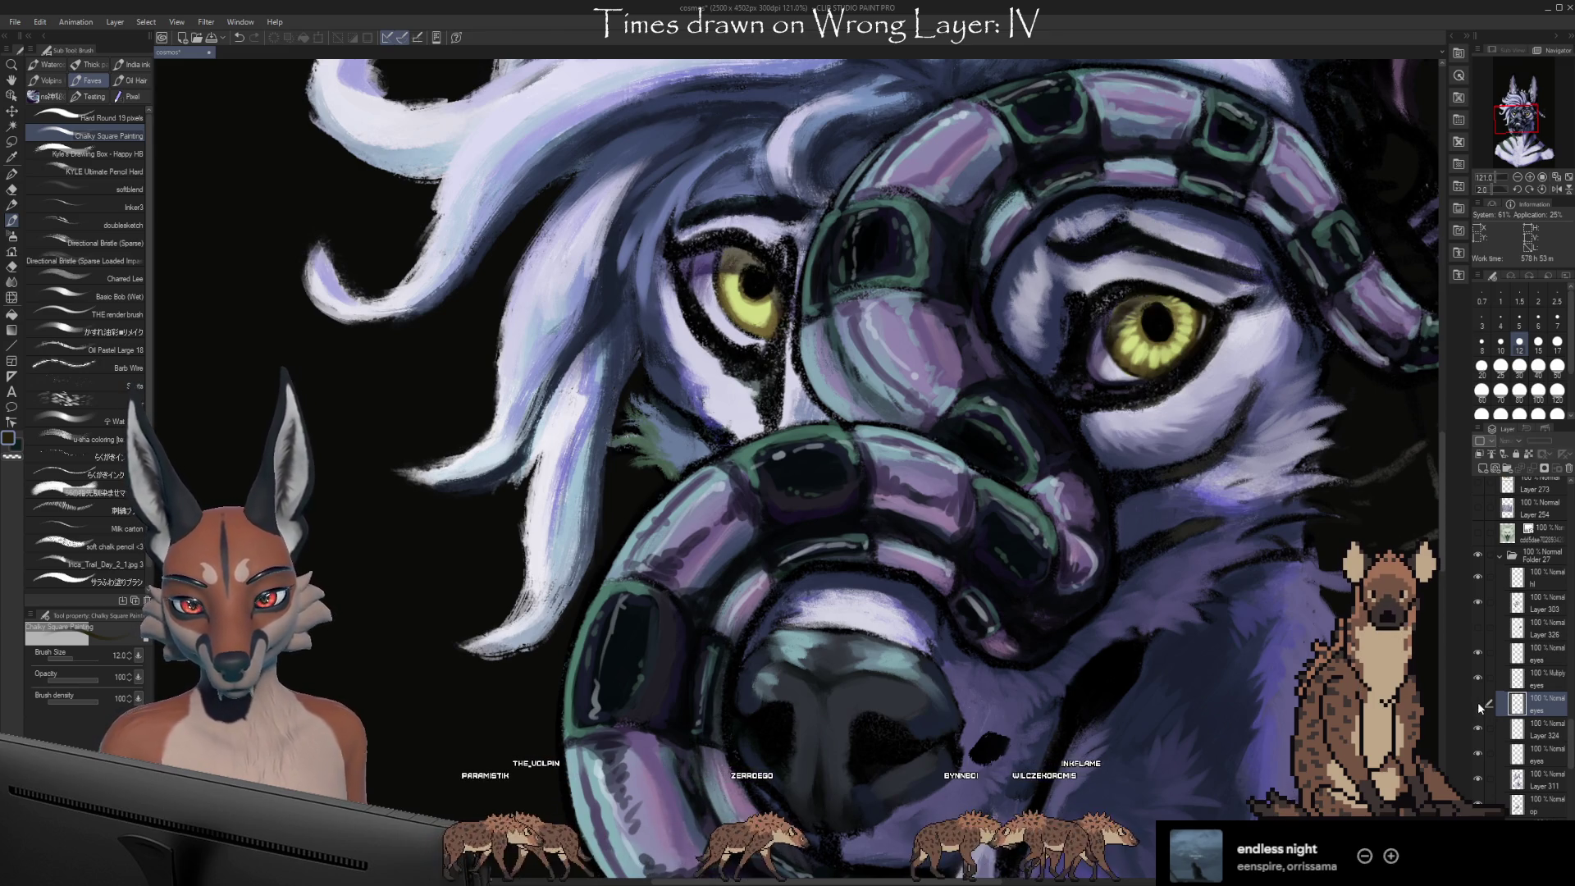
click(1477, 704)
click(1478, 704)
click(1478, 704)
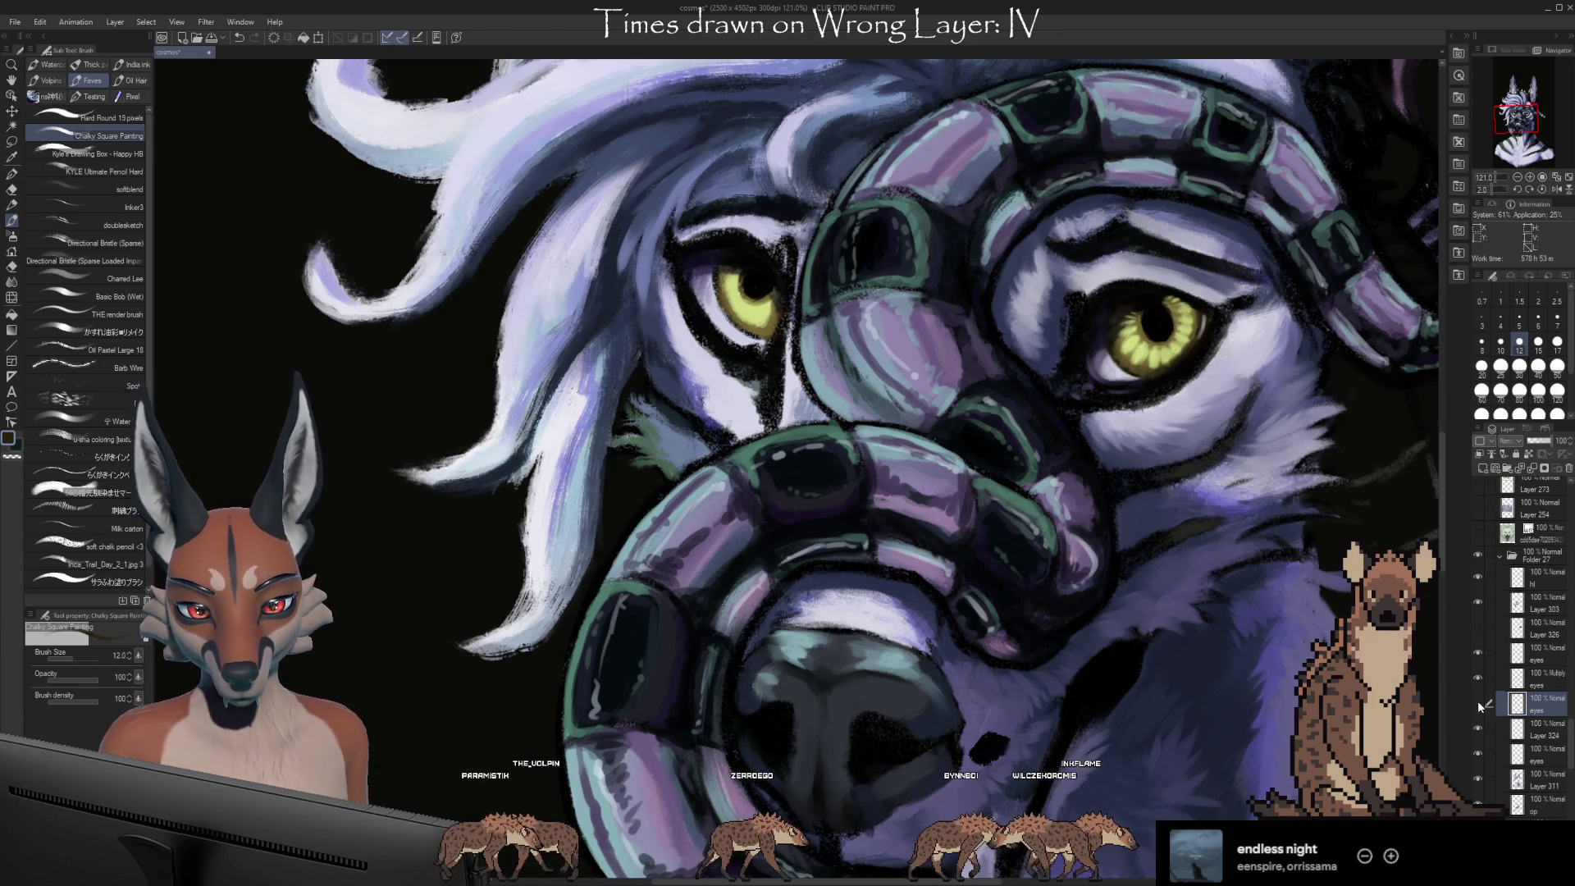
click(1478, 704)
click(1478, 704)
click(1478, 704)
click(1478, 704)
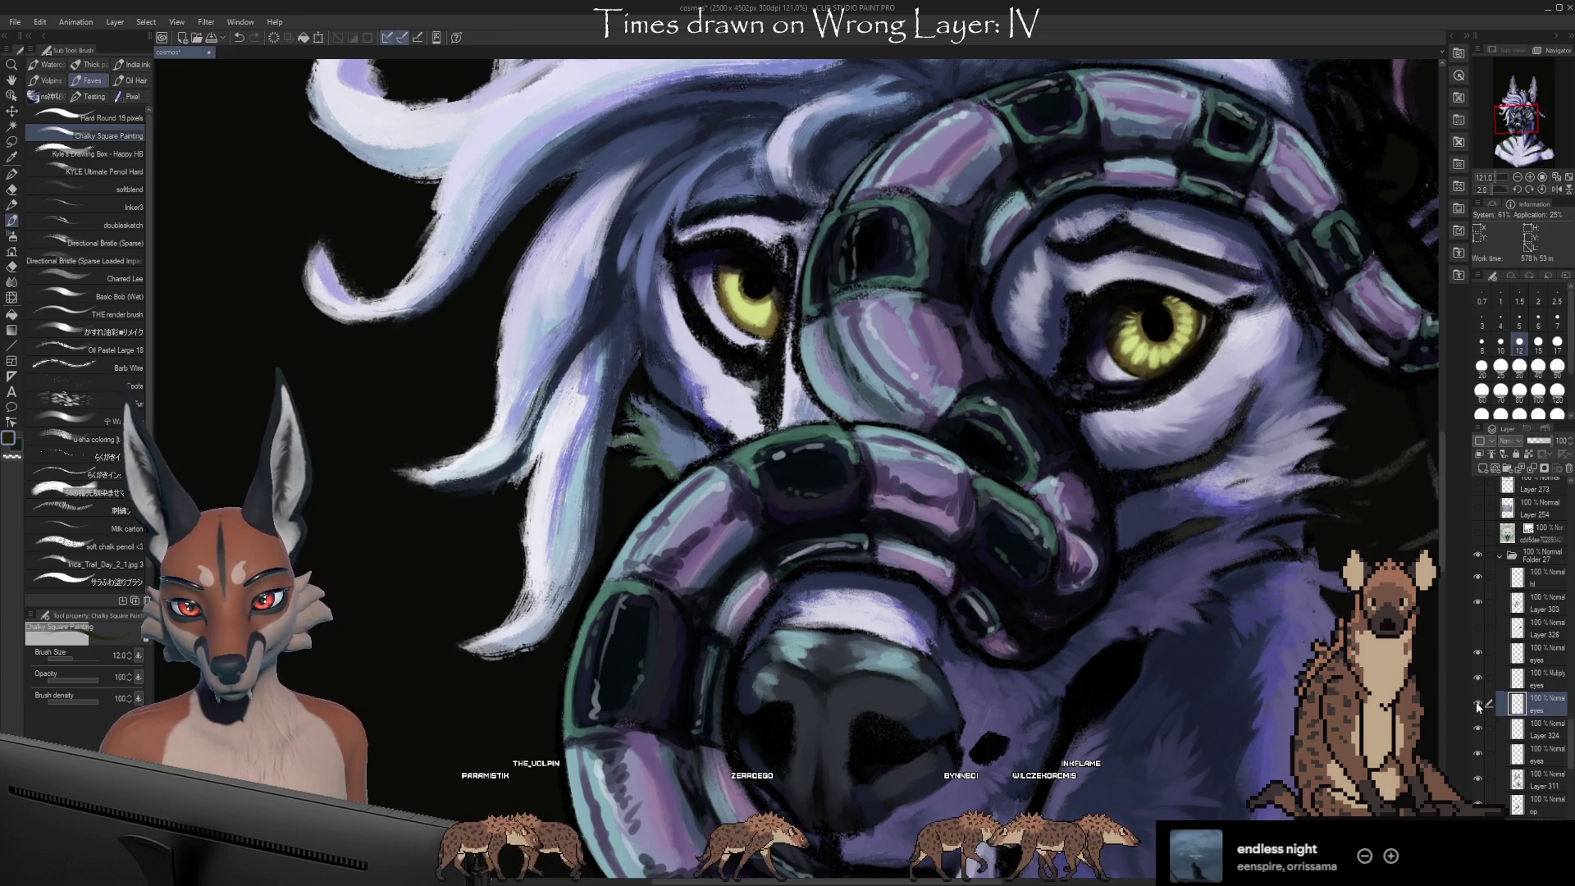
Toggle the neighbouring layer's visibility to compare the eyes, then select Layer 324
click(1478, 750)
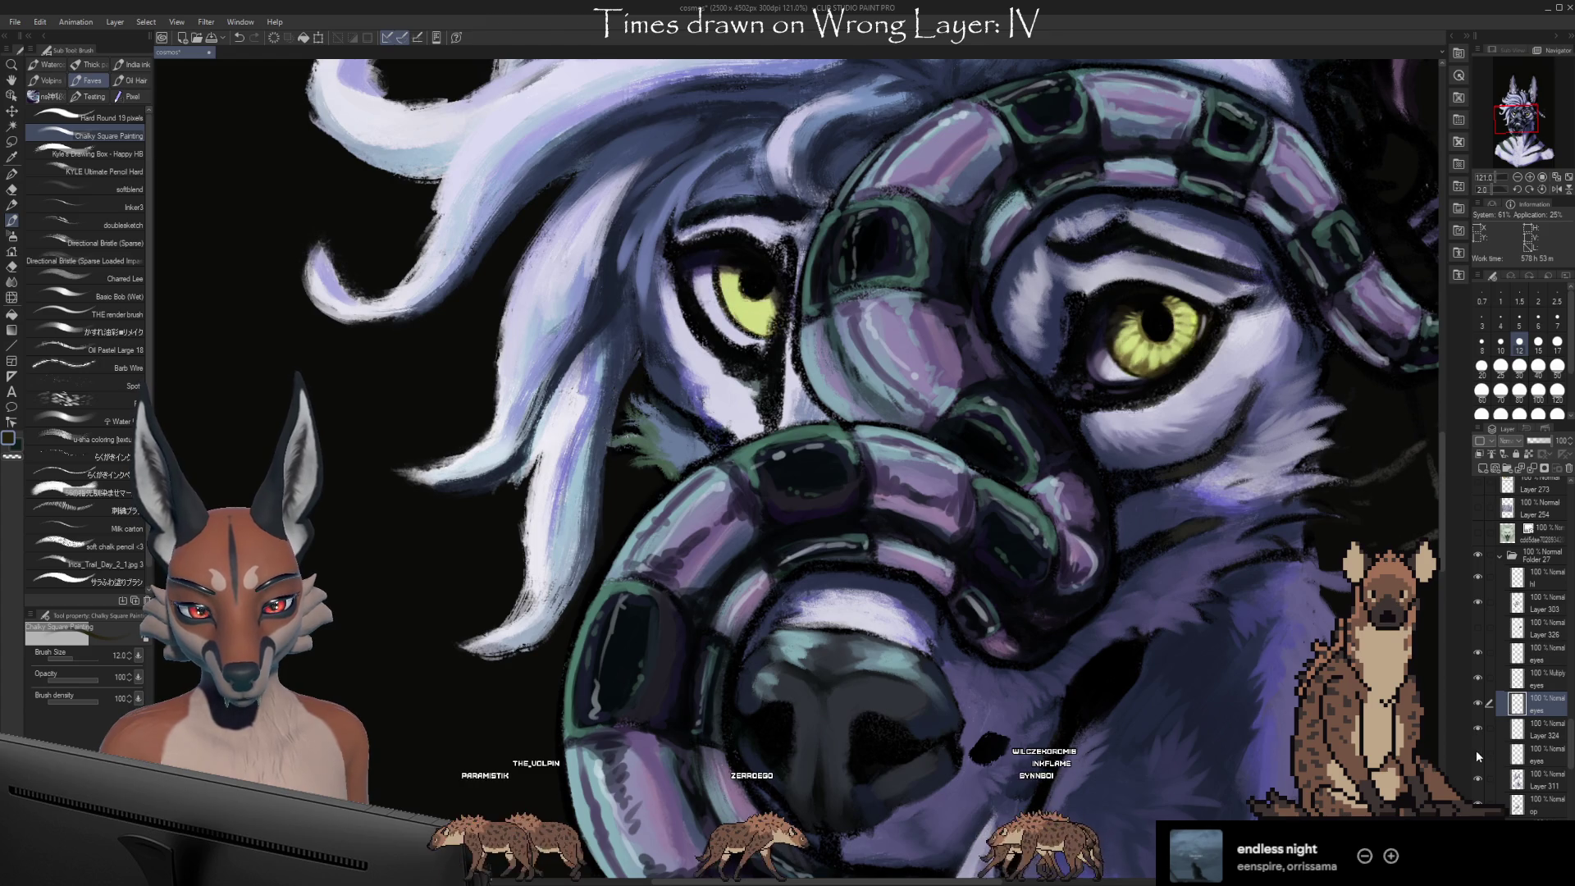
click(1478, 751)
click(1478, 751)
click(1477, 753)
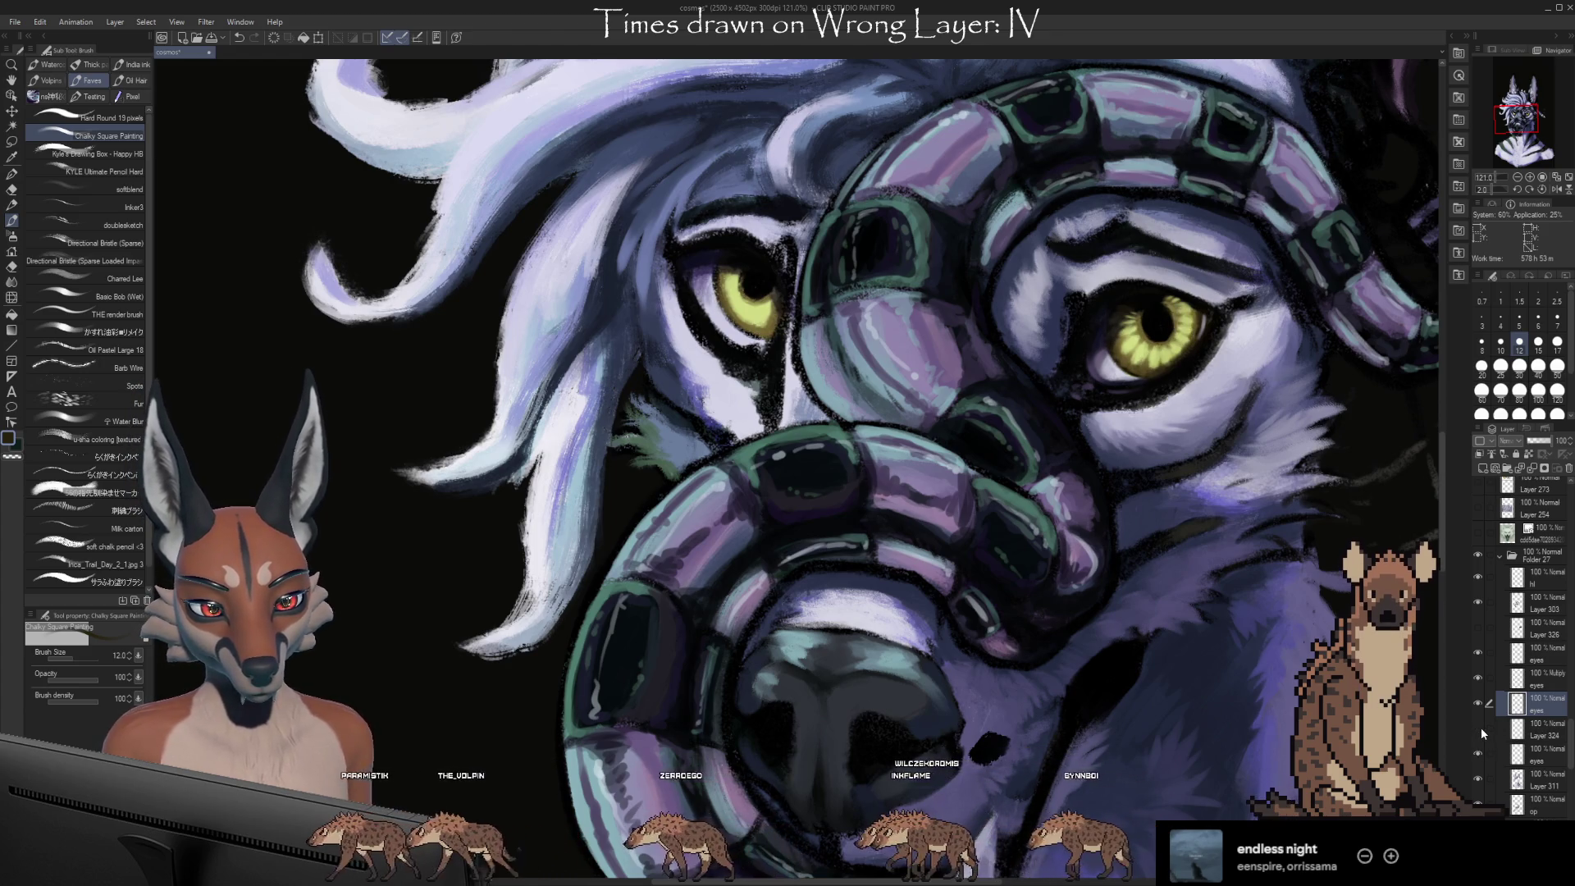
click(1492, 730)
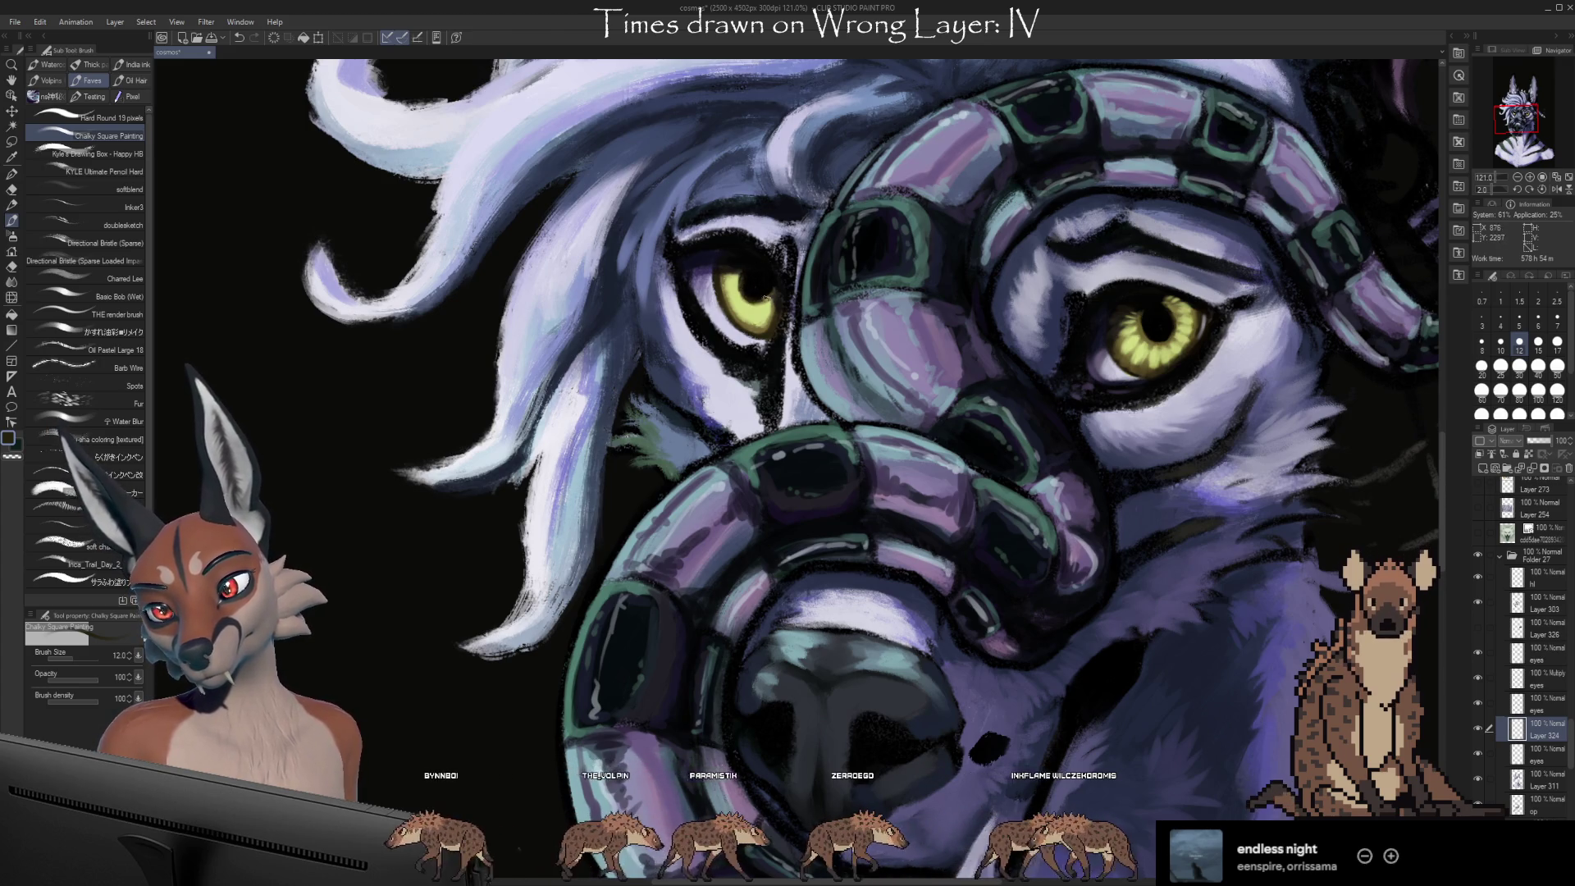
Sample brownish yellow by the left eye, tilt the canvas, and ready the Kneaded eraser on the Multiply 'eyes' layer
alt+click(748, 275)
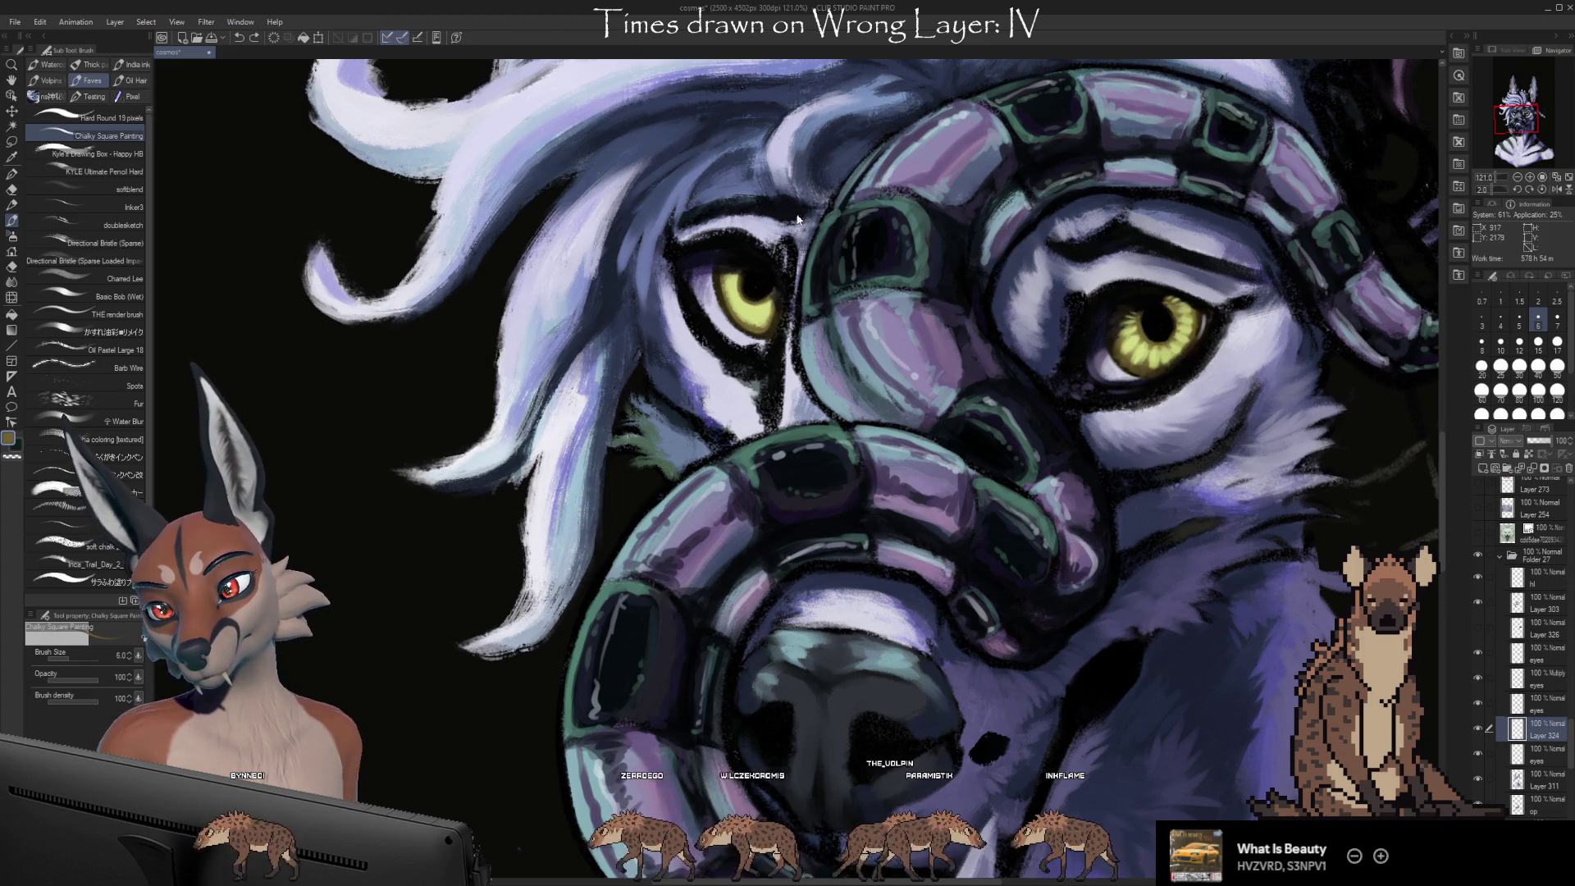
drag(1228, 526, 1004, 574)
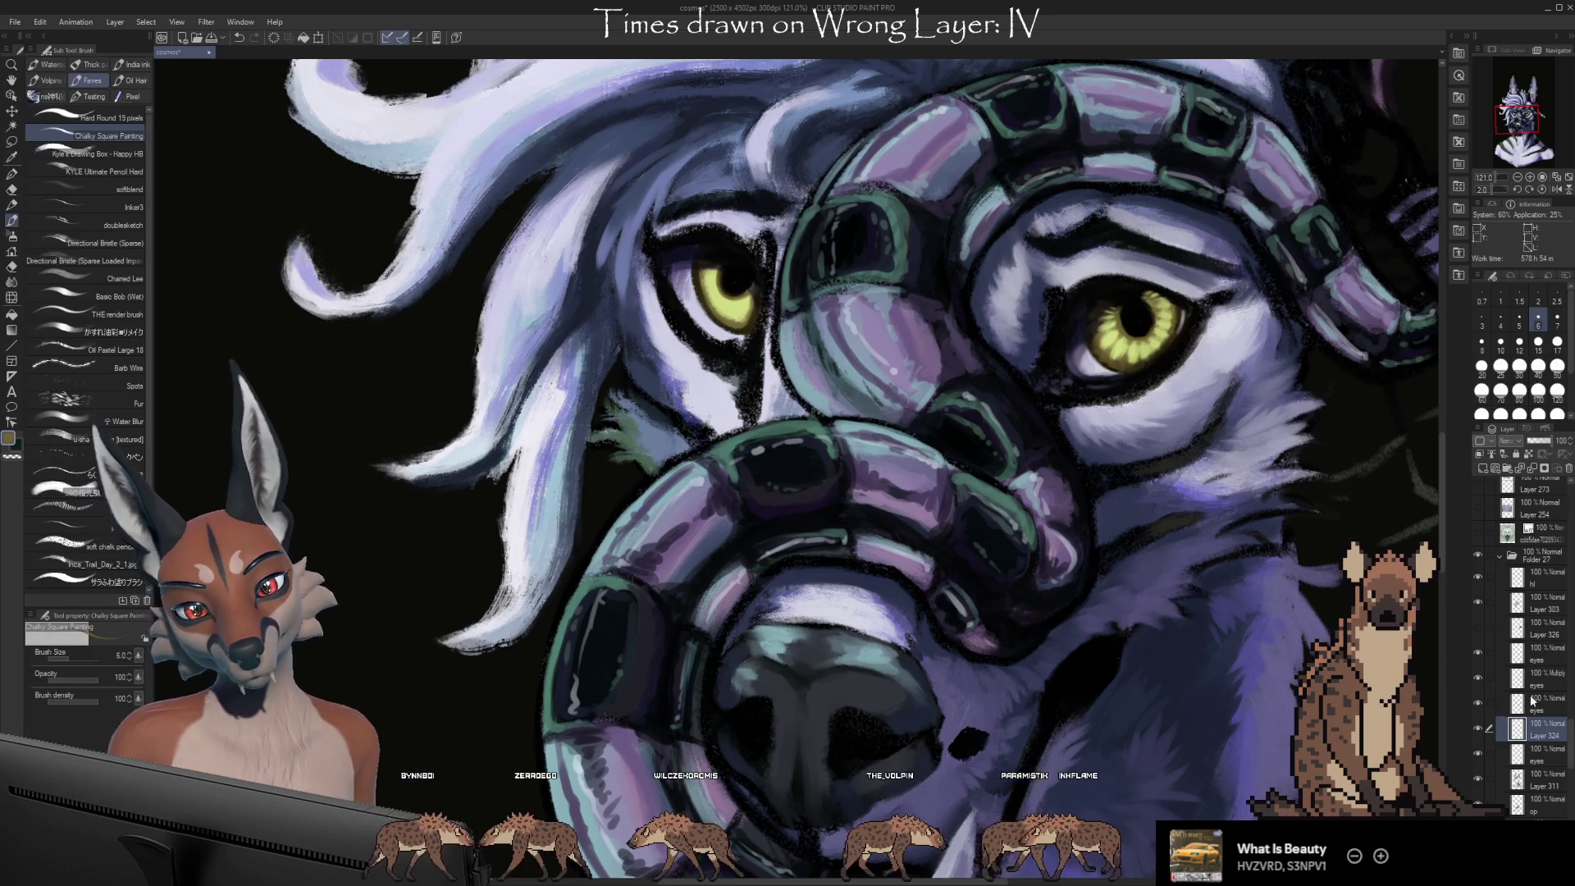
click(1493, 676)
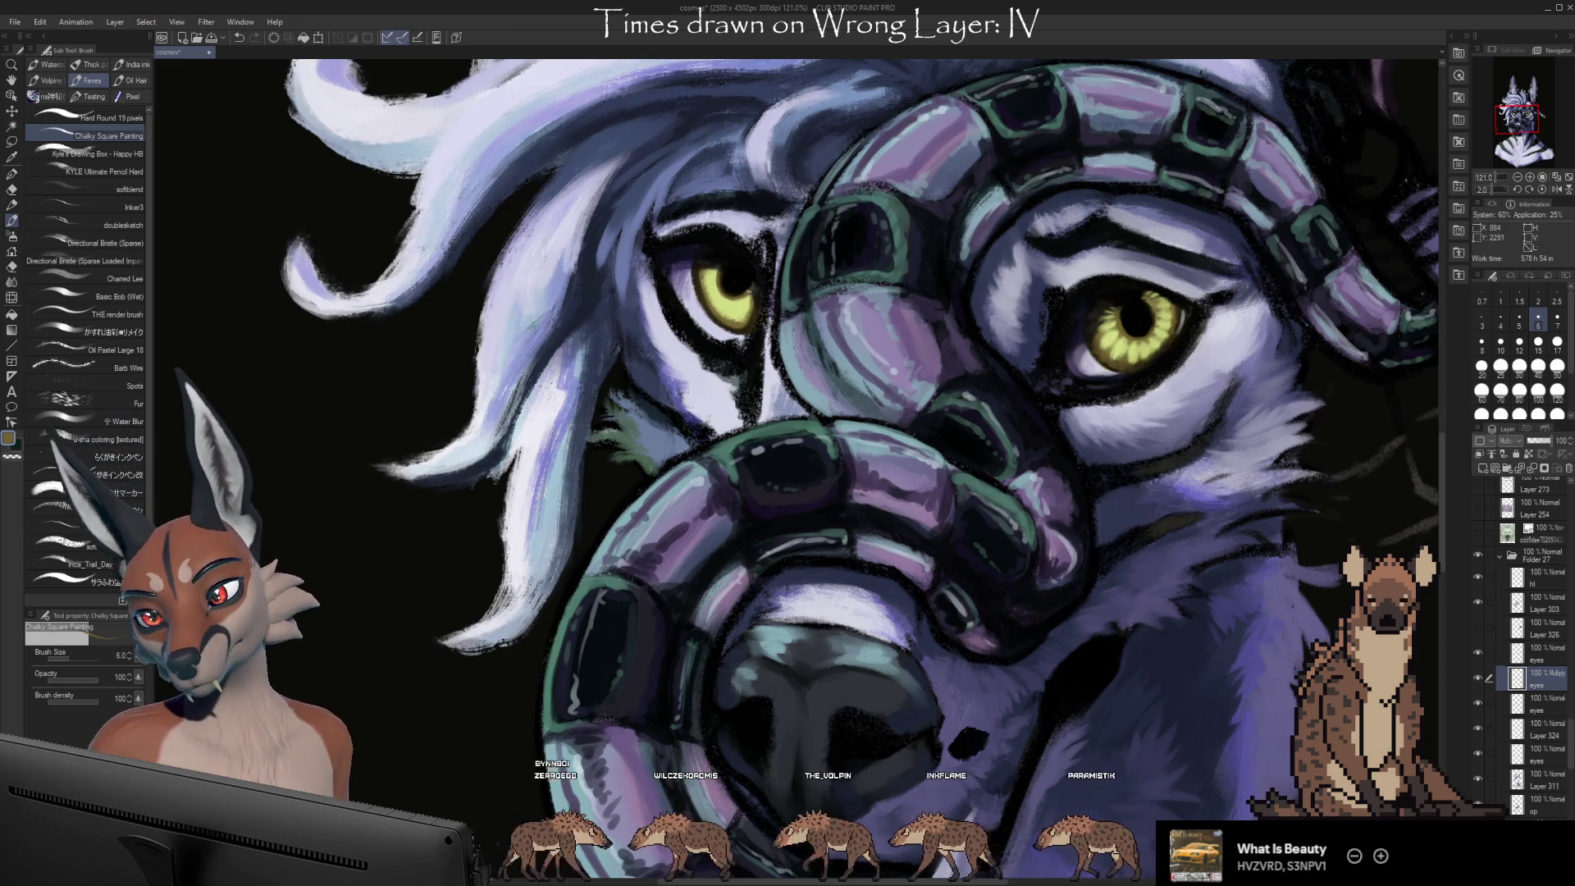
key(e)
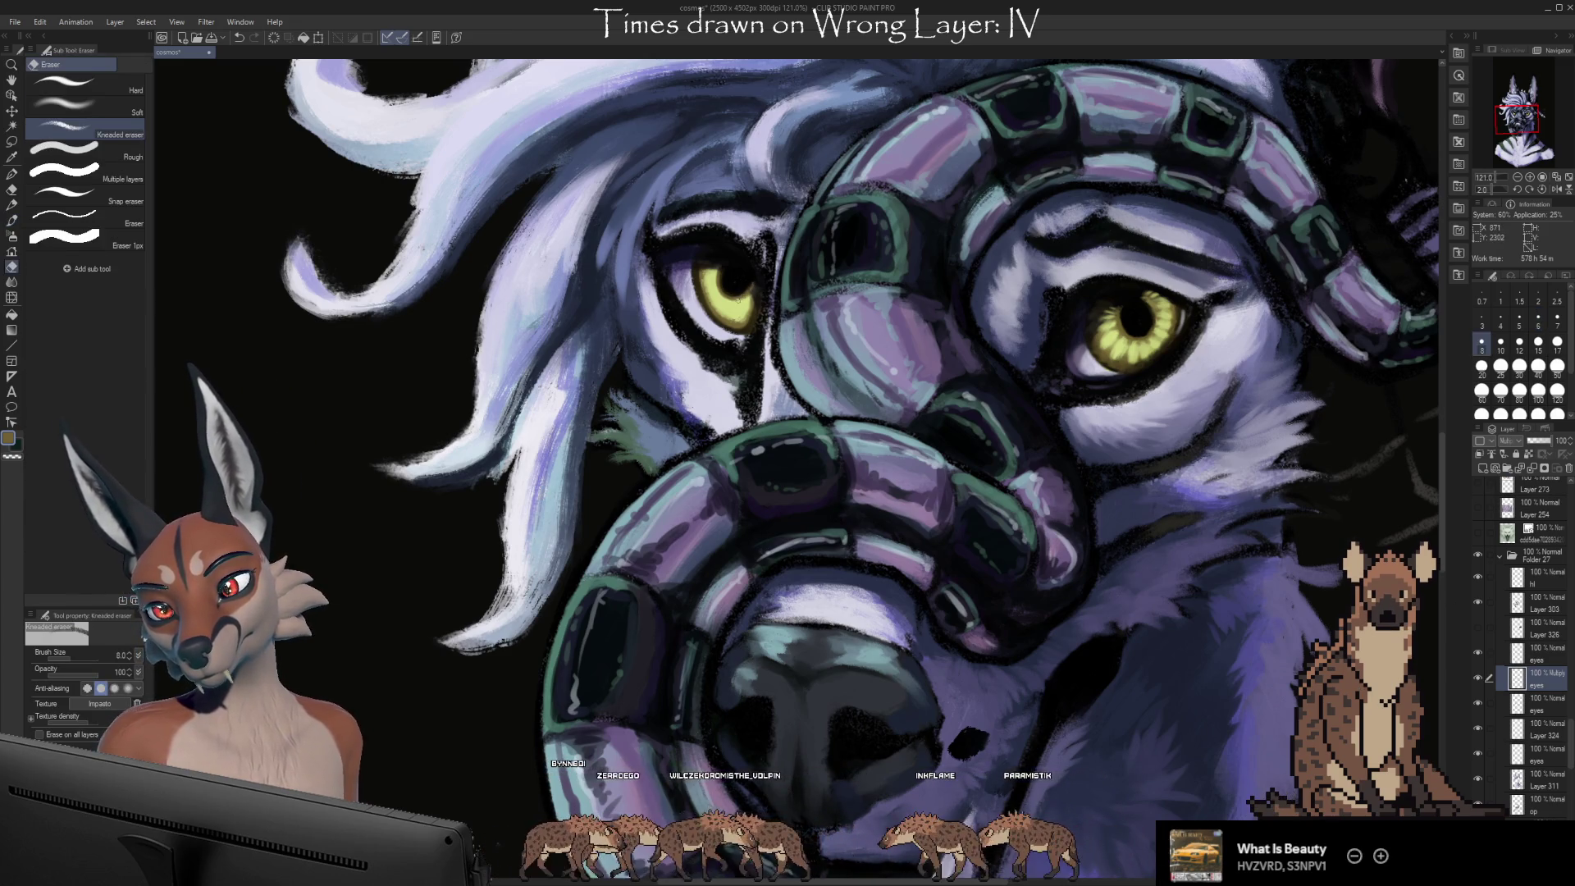
Paint radial streaks on both irises, toggling the Multiply 'eyes' shading to compare
key(b)
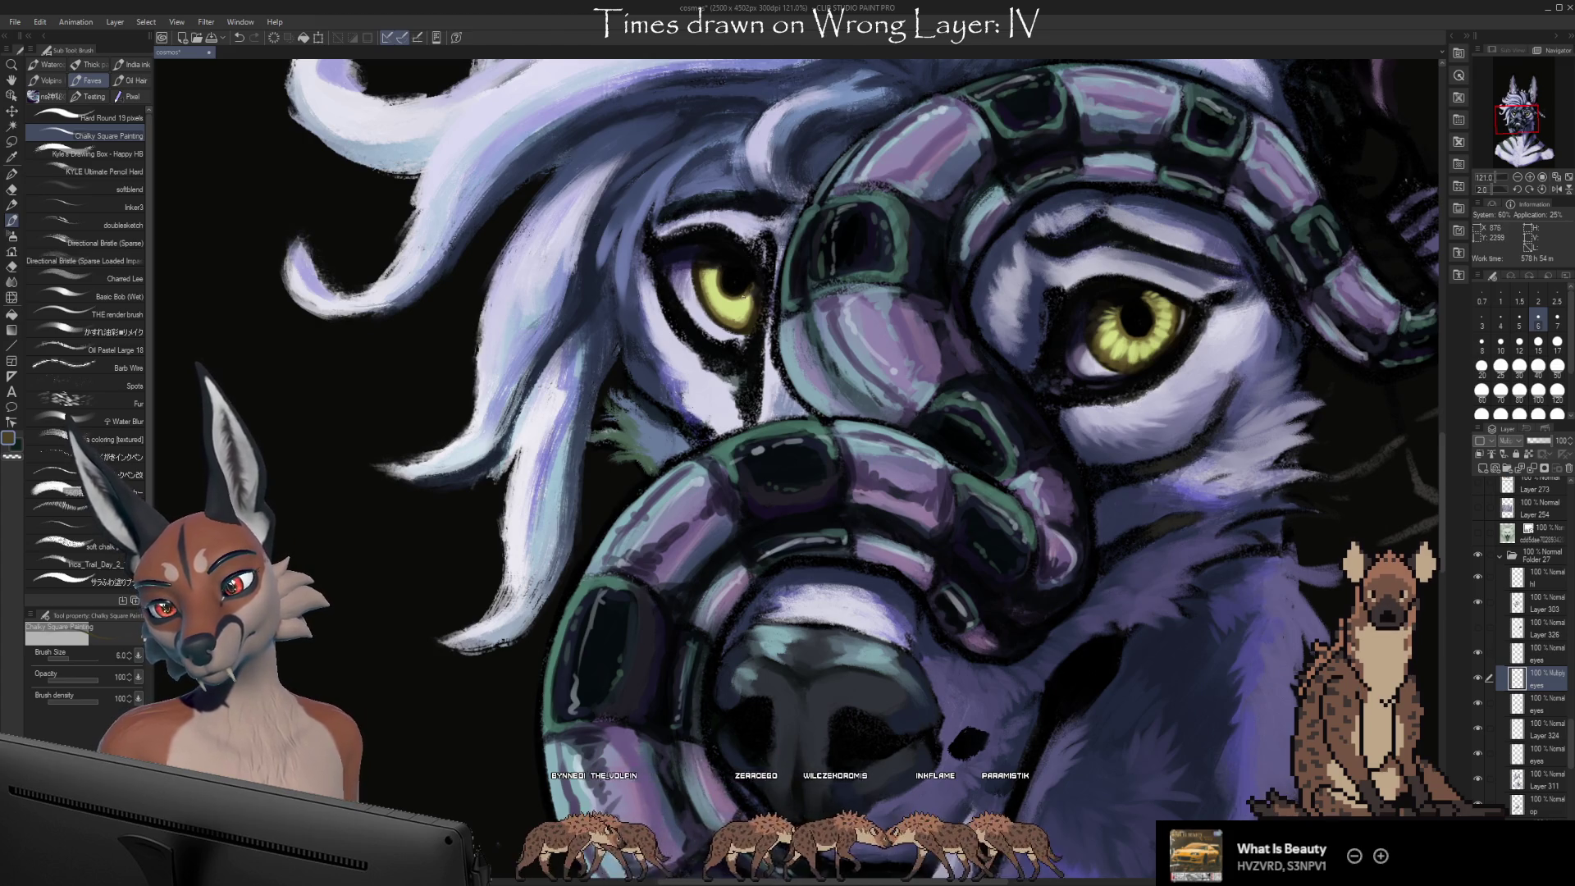
key(e)
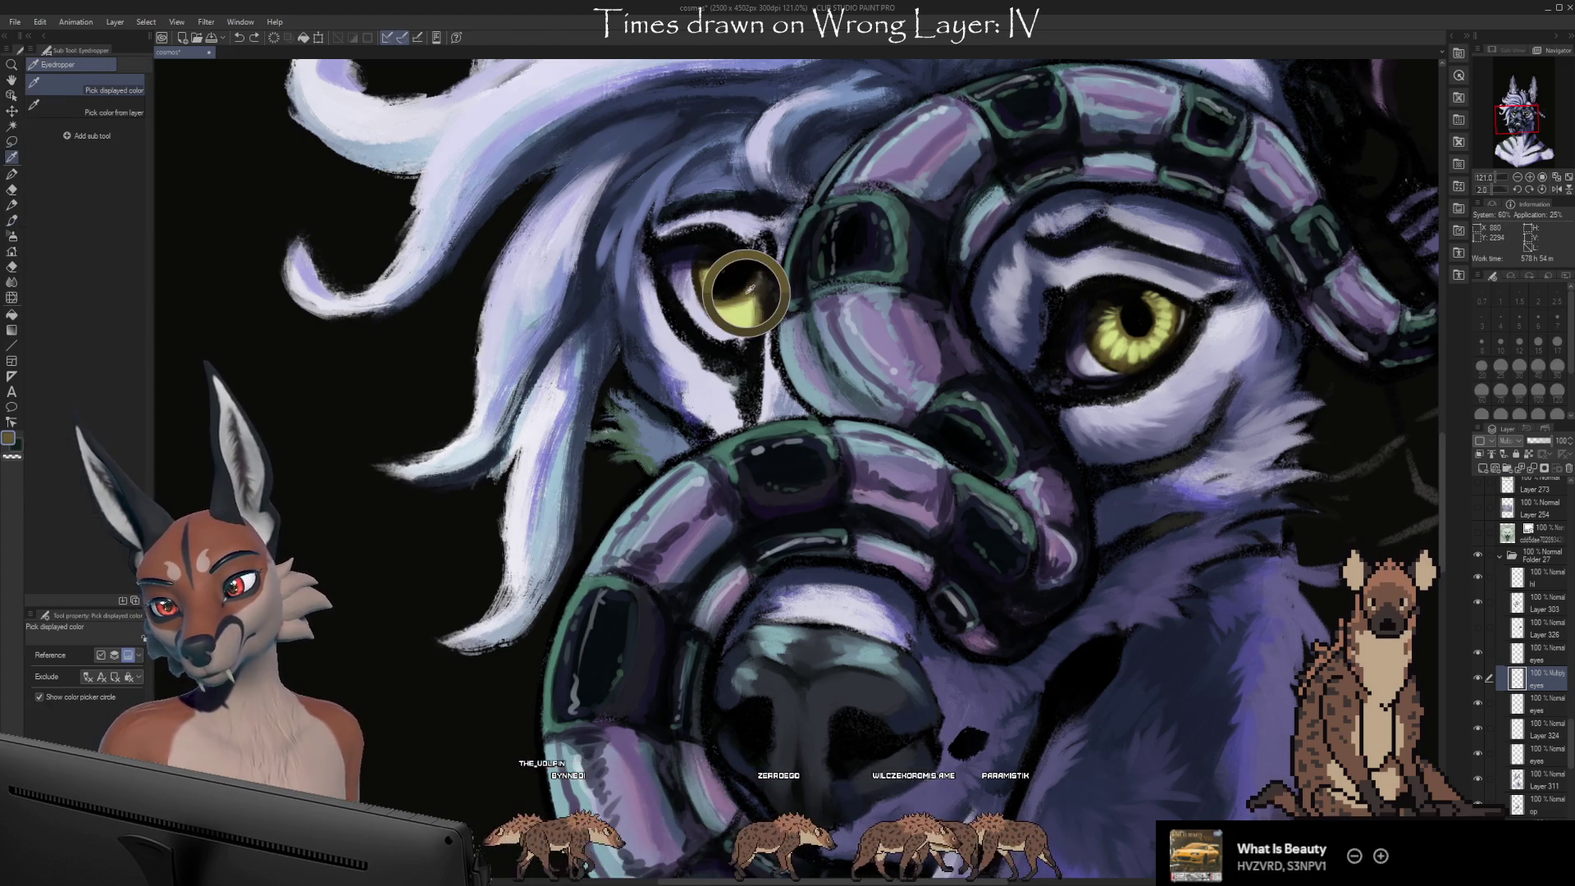
key(b)
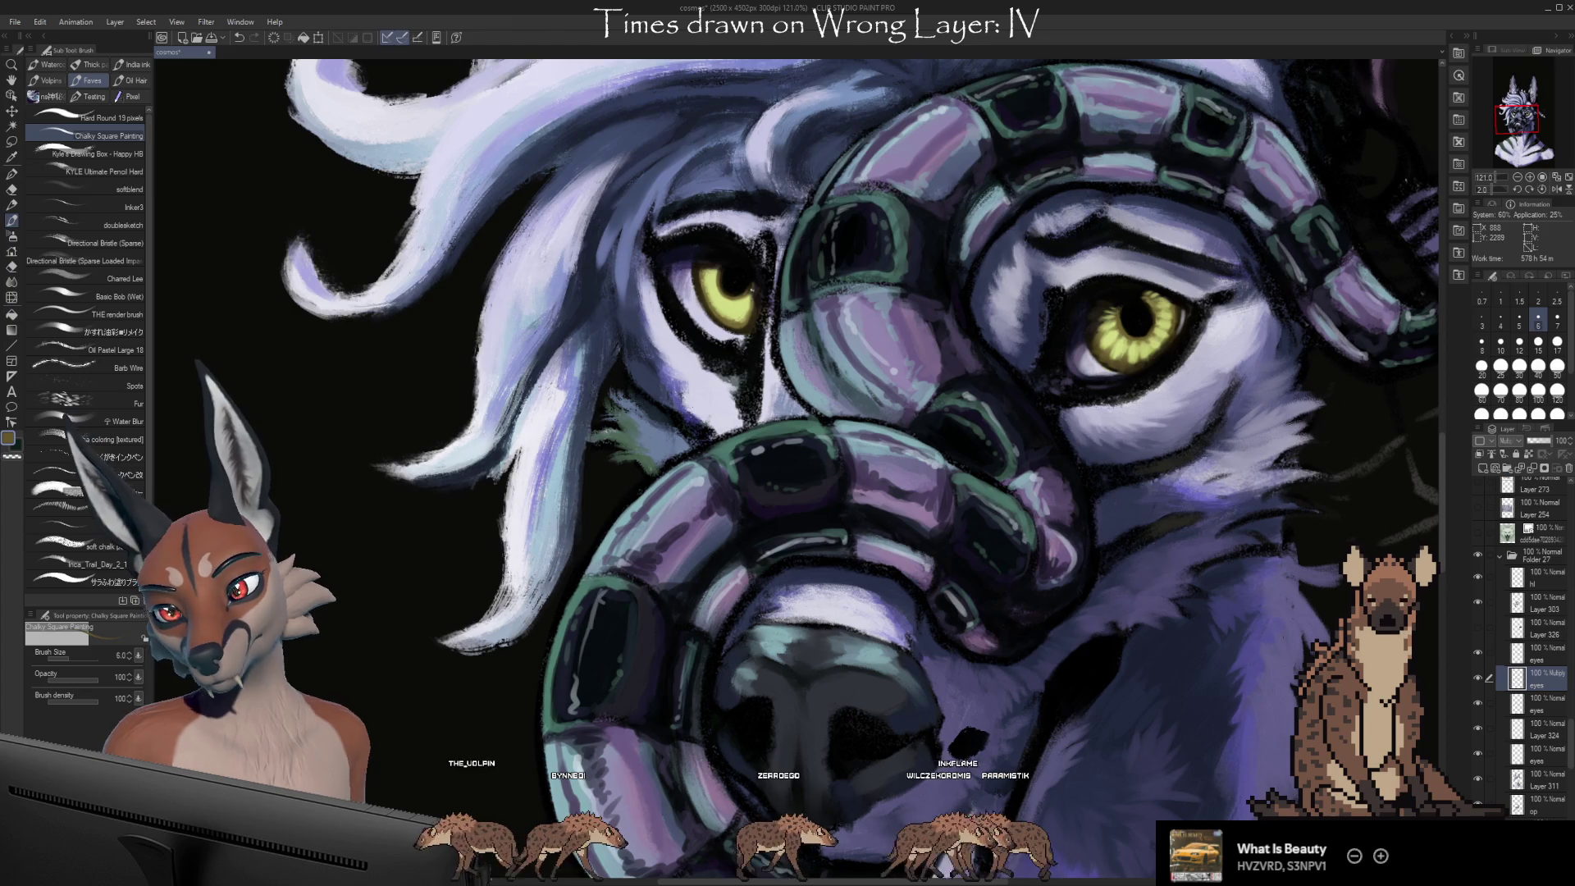
click(1477, 677)
click(1477, 678)
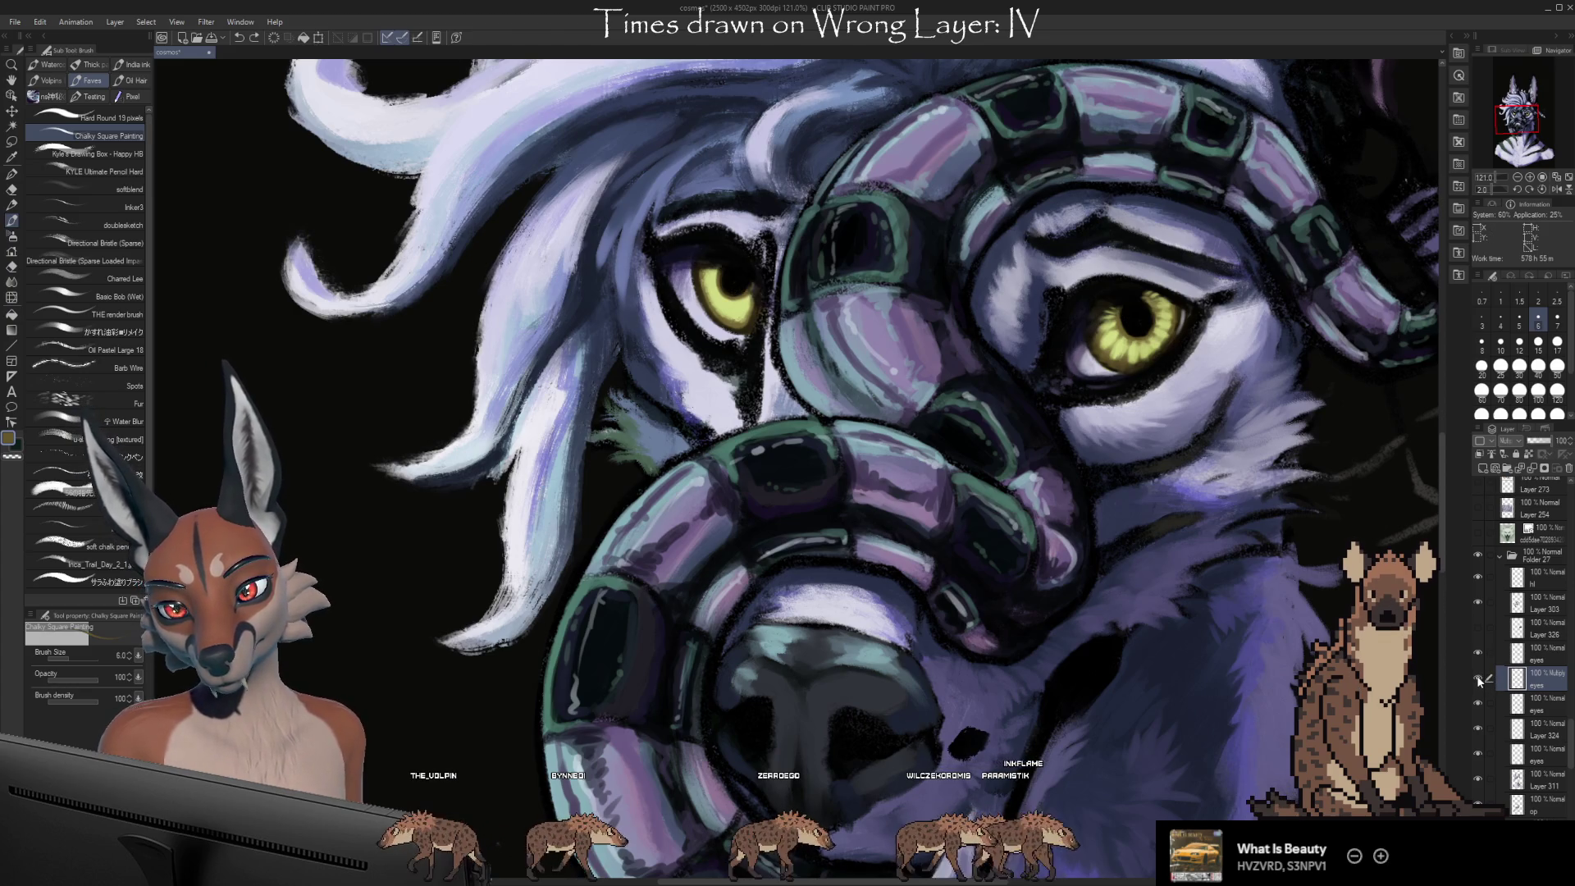
click(1477, 678)
click(1477, 678)
Sample pale yellow and brown from the eye and select the Normal 'eyes' layer
key(alt)
alt+click(756, 292)
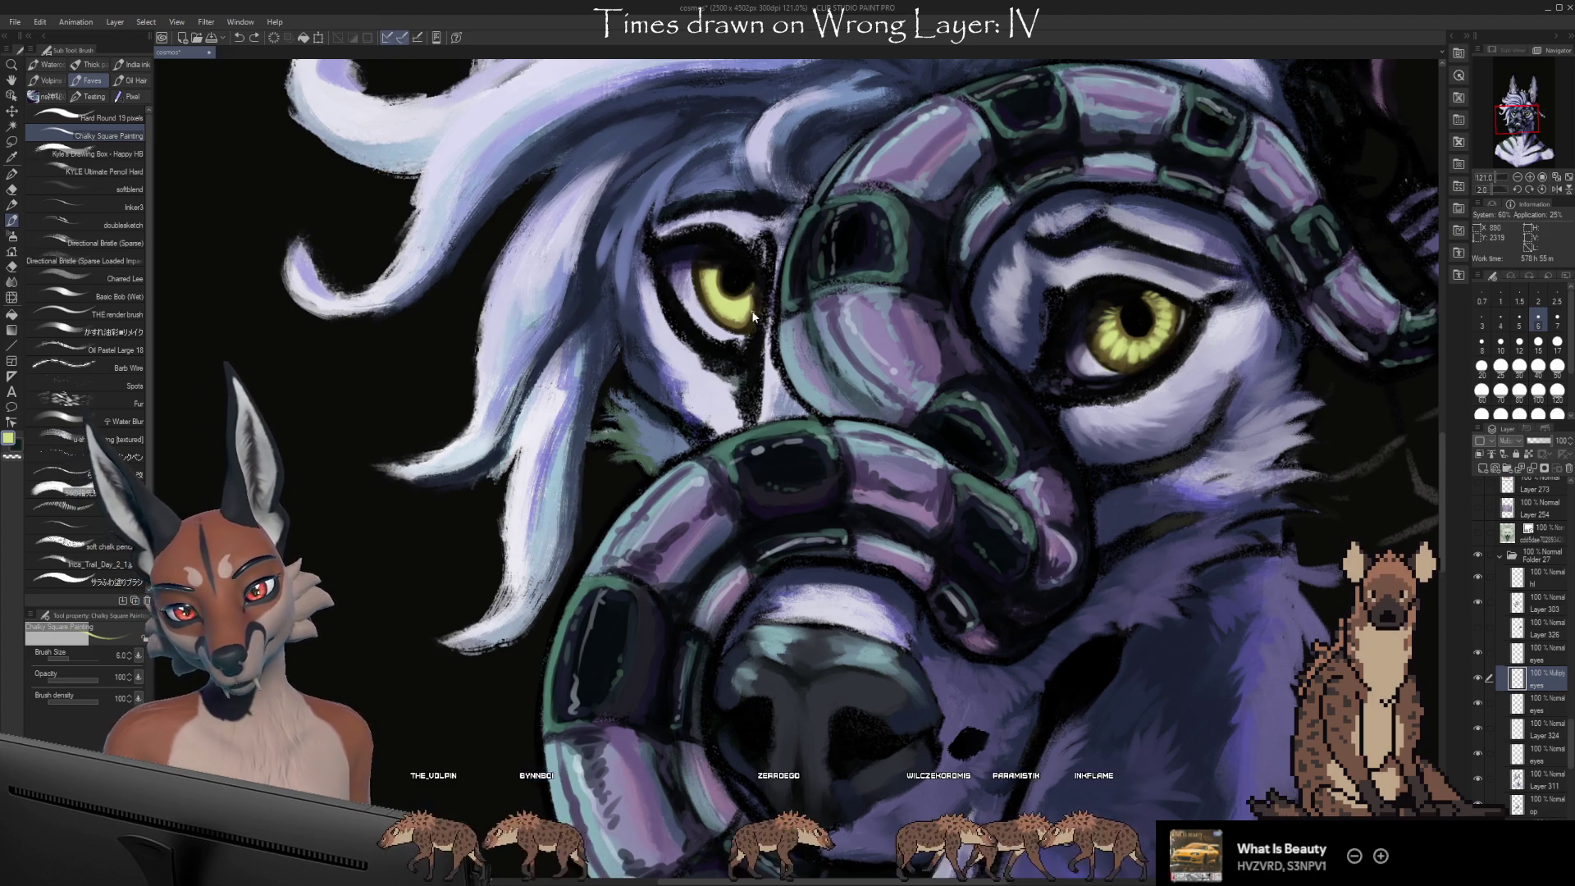
click(1542, 656)
alt+click(754, 281)
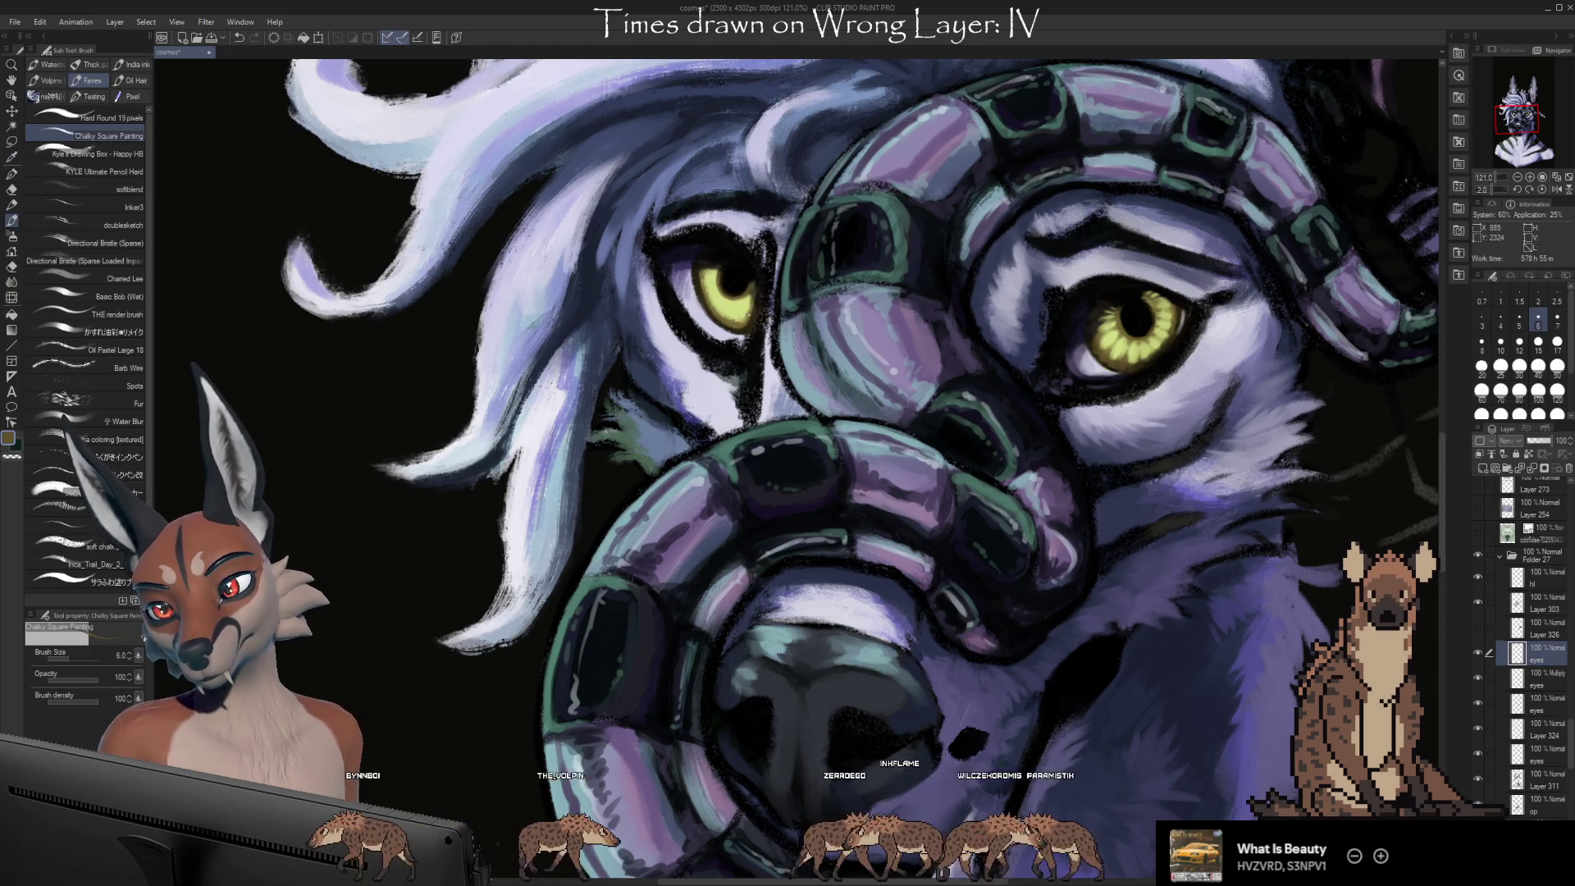
Sample a dark tone from the eye outline, switch to transparent colour, and save with Ctrl+S
key(i)
click(755, 316)
key(b)
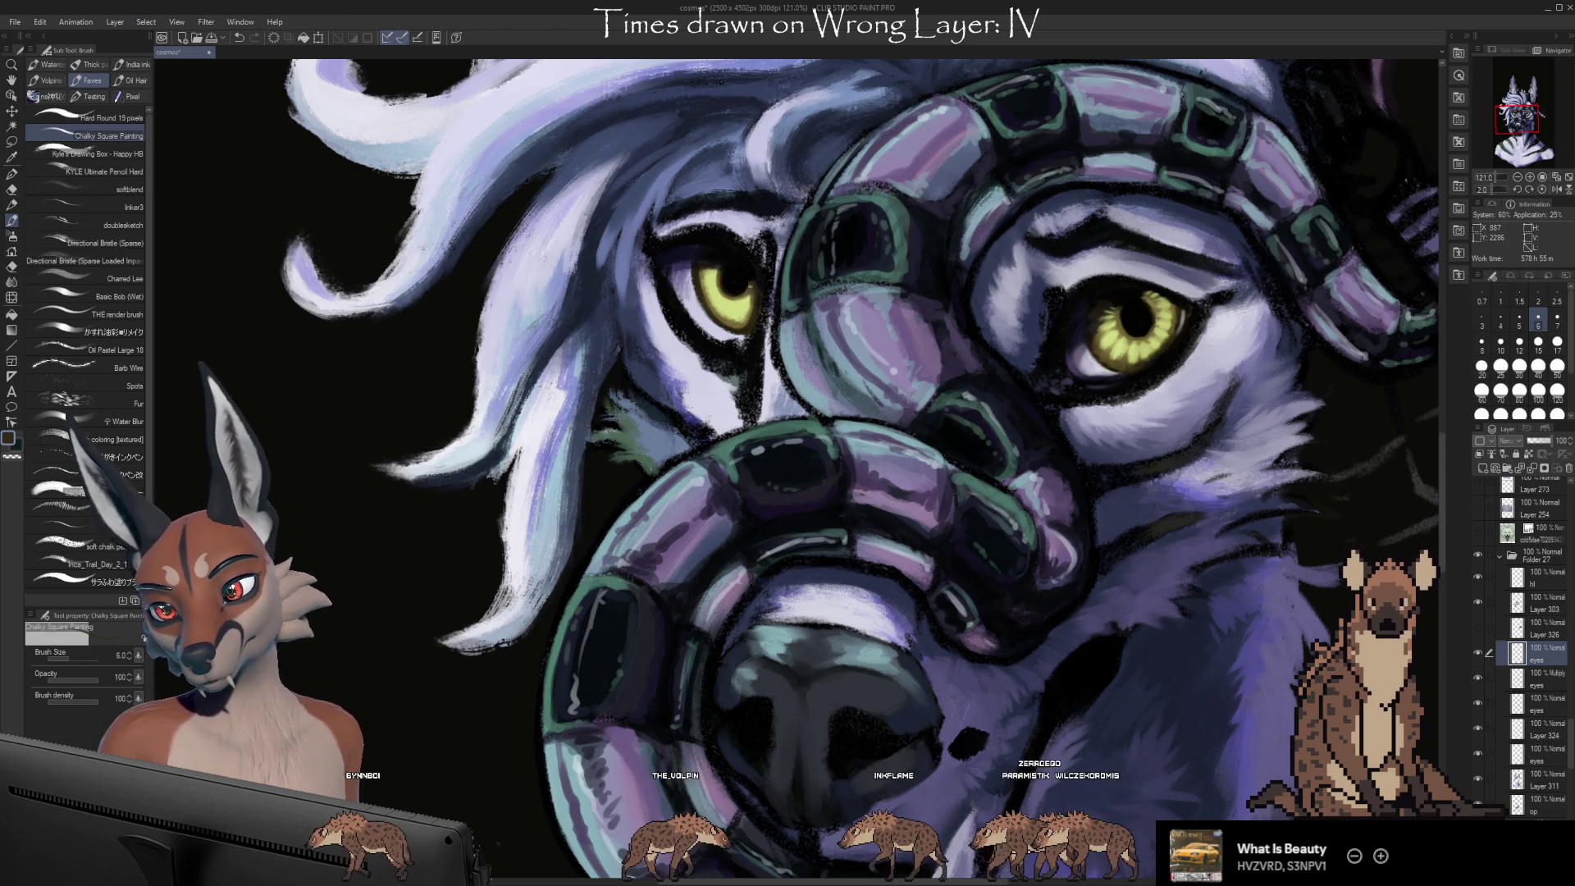
key(x)
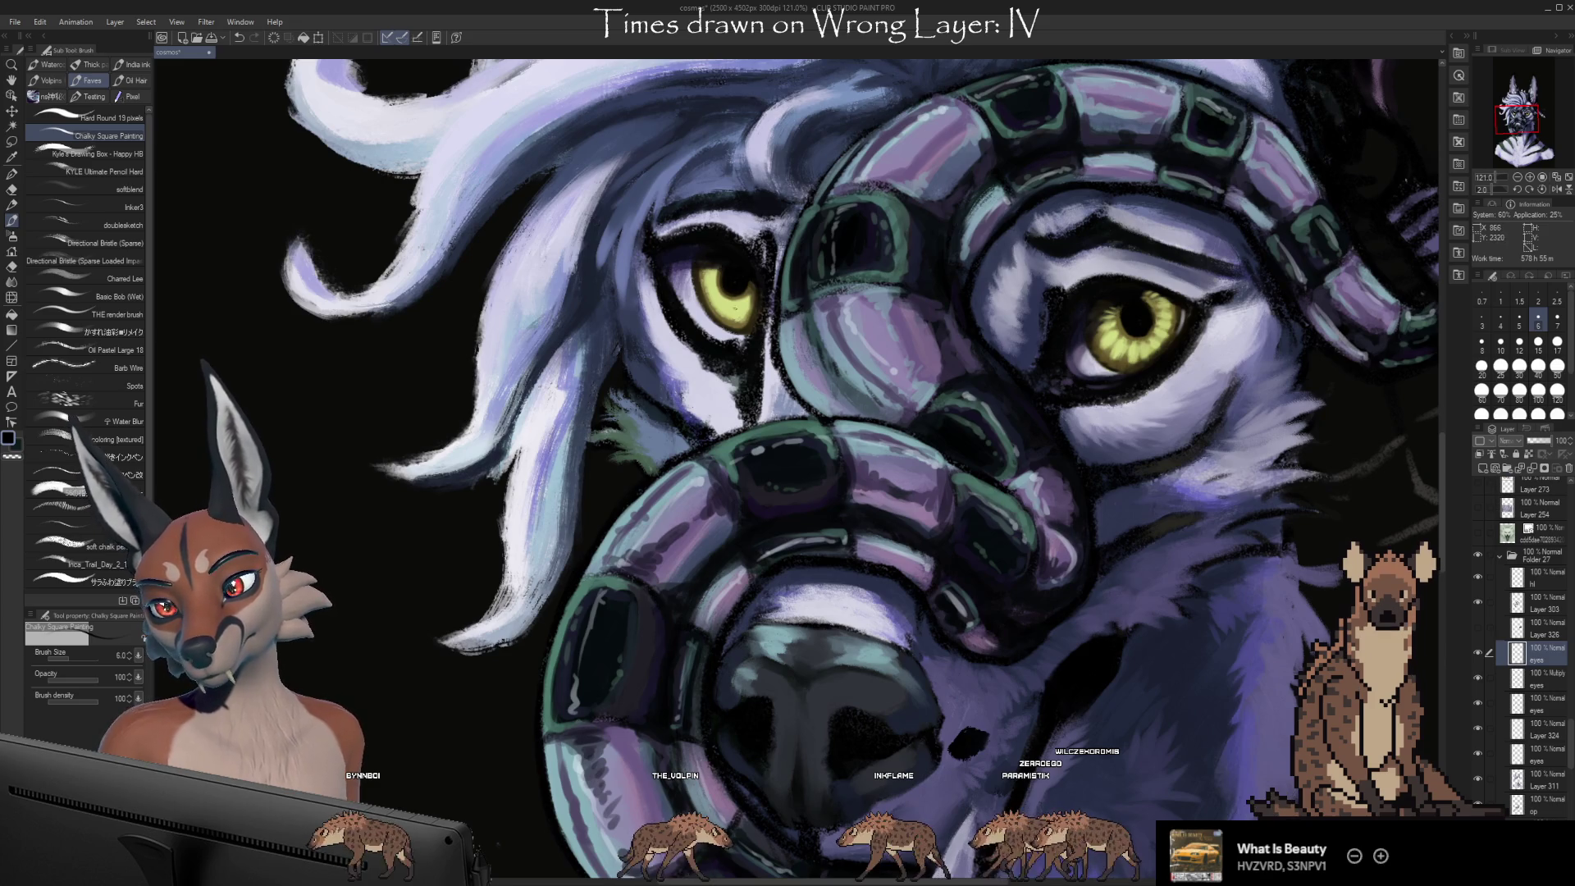
key(c)
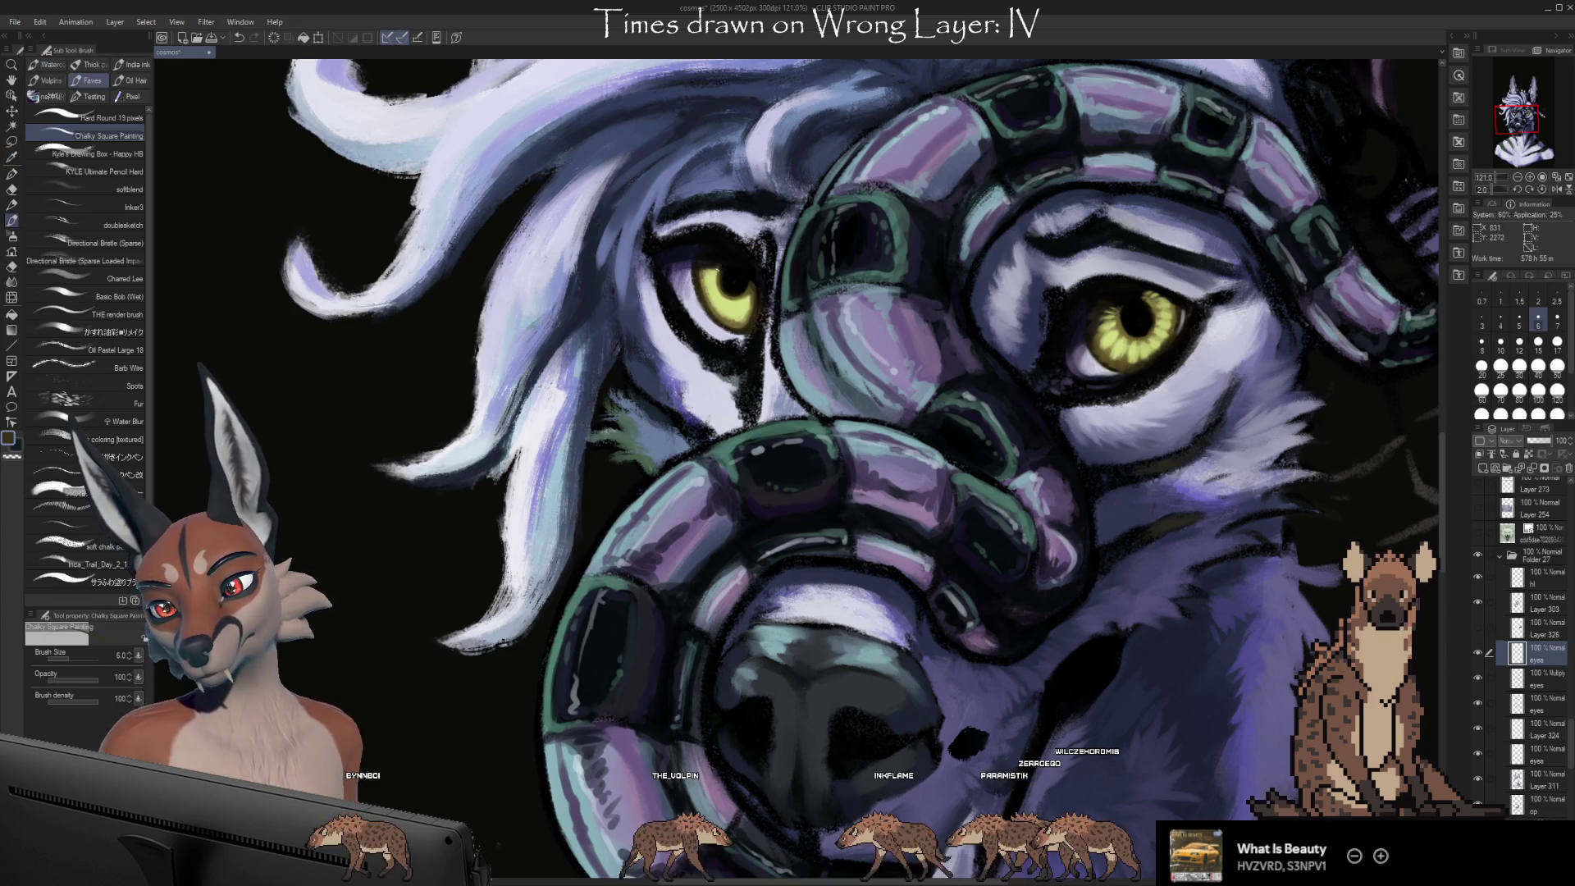
key(ctrl+s)
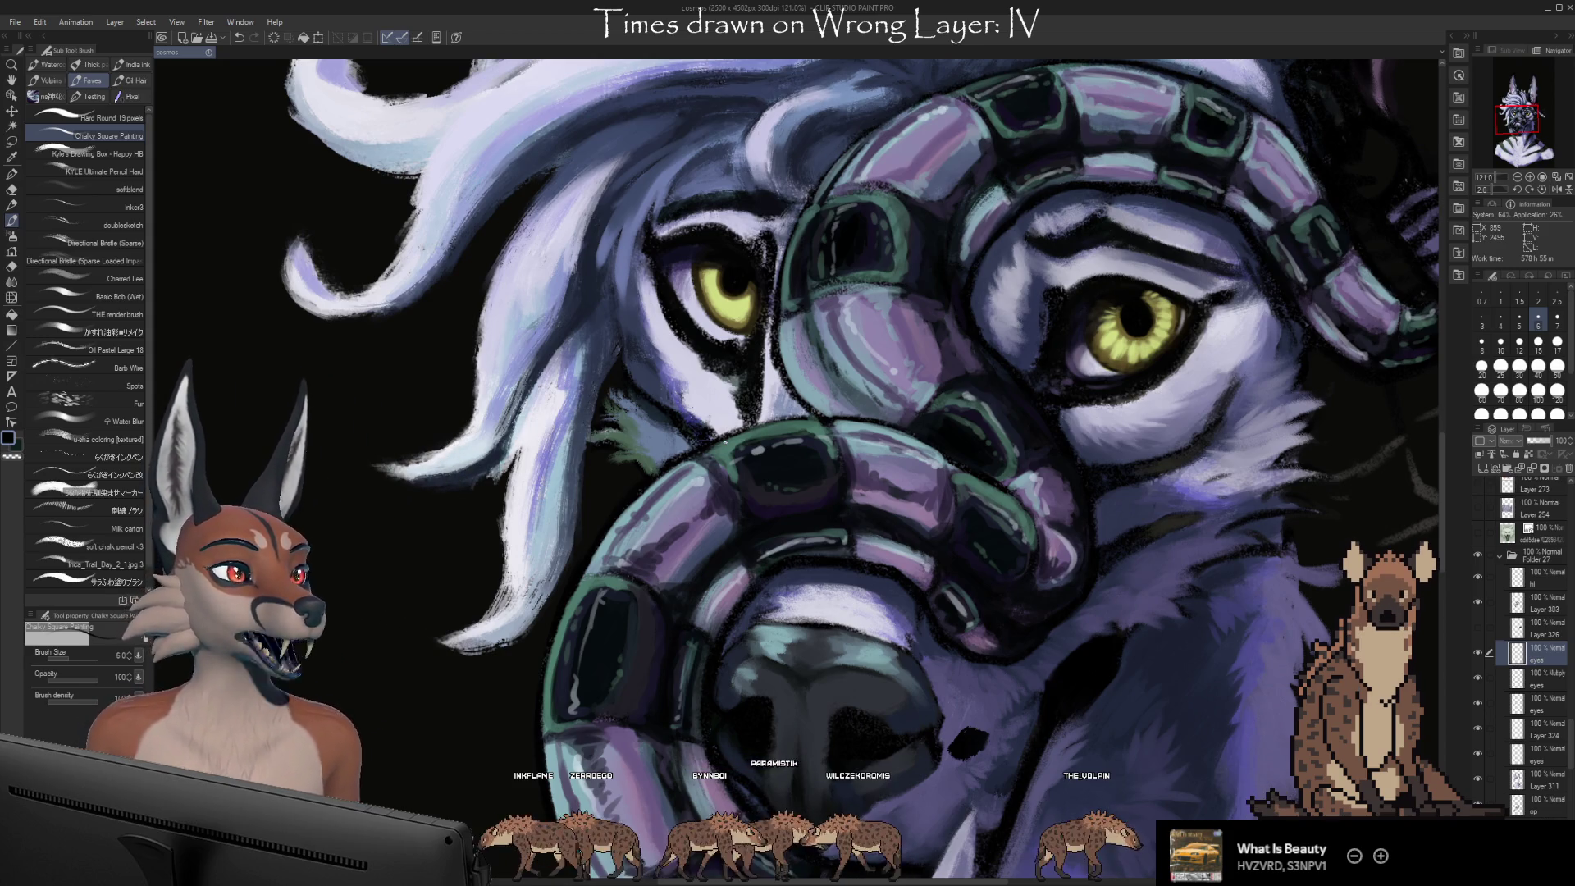
click(725, 441)
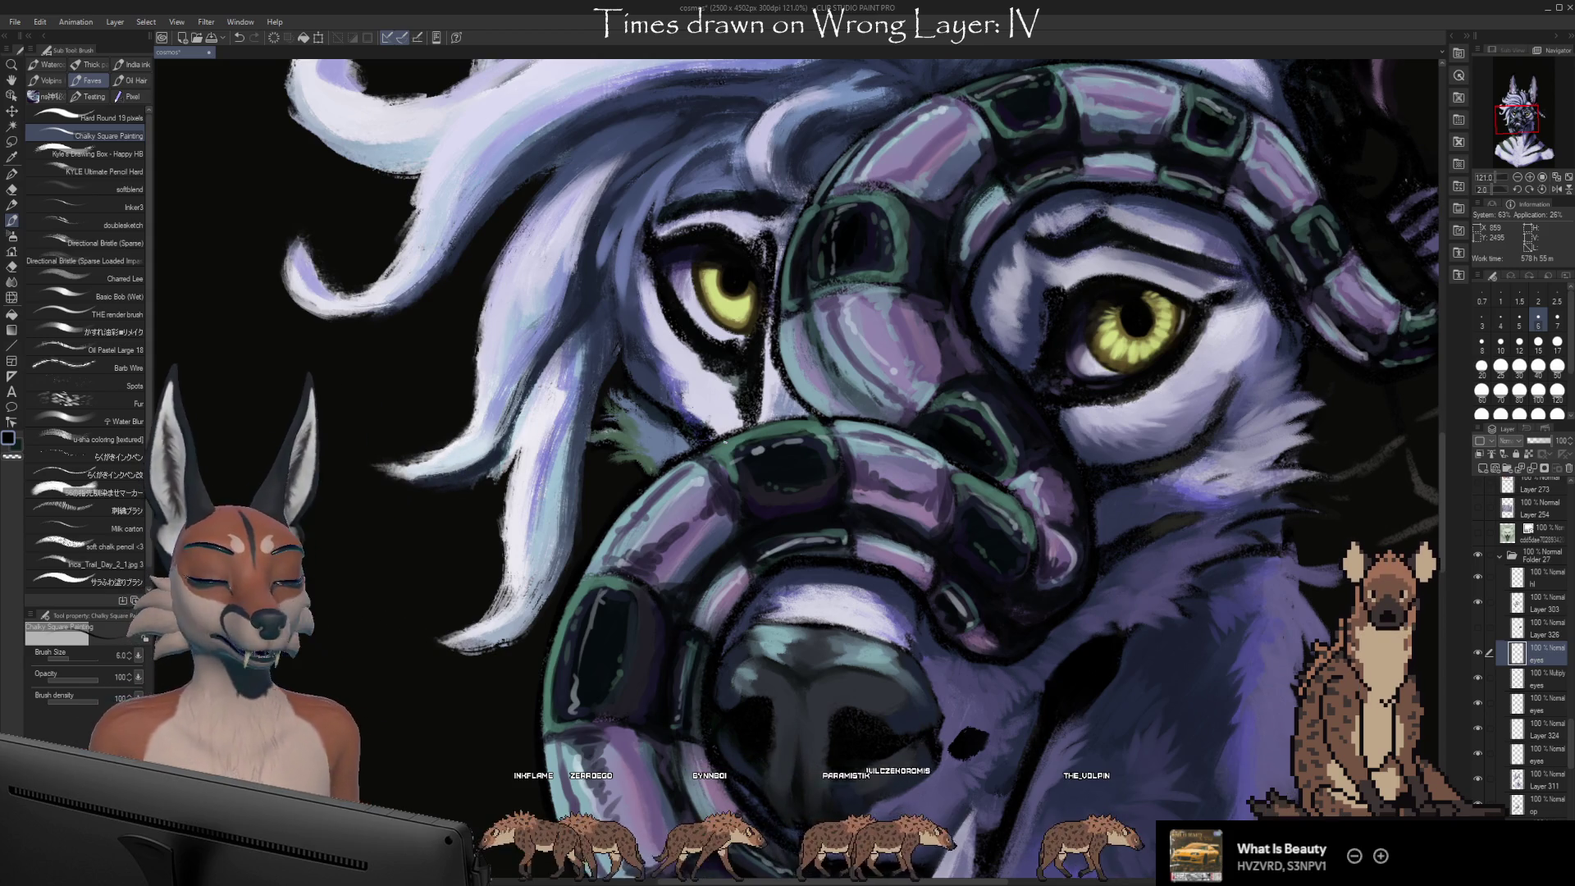